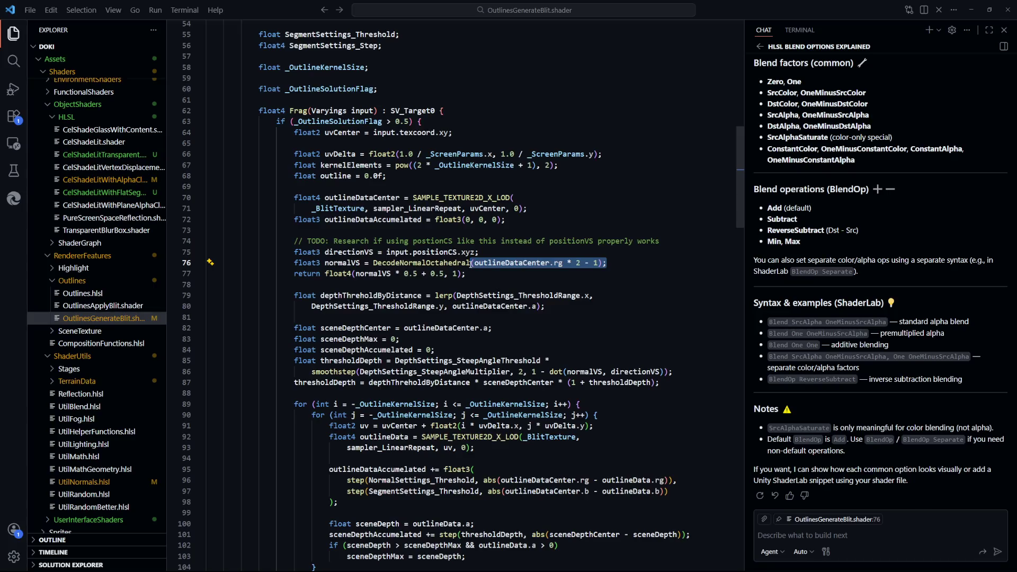
Clear the selection on line 76 of the outline shader and return to the Unity Editor
{"action": "left_click", "coordinate": [615, 276]}
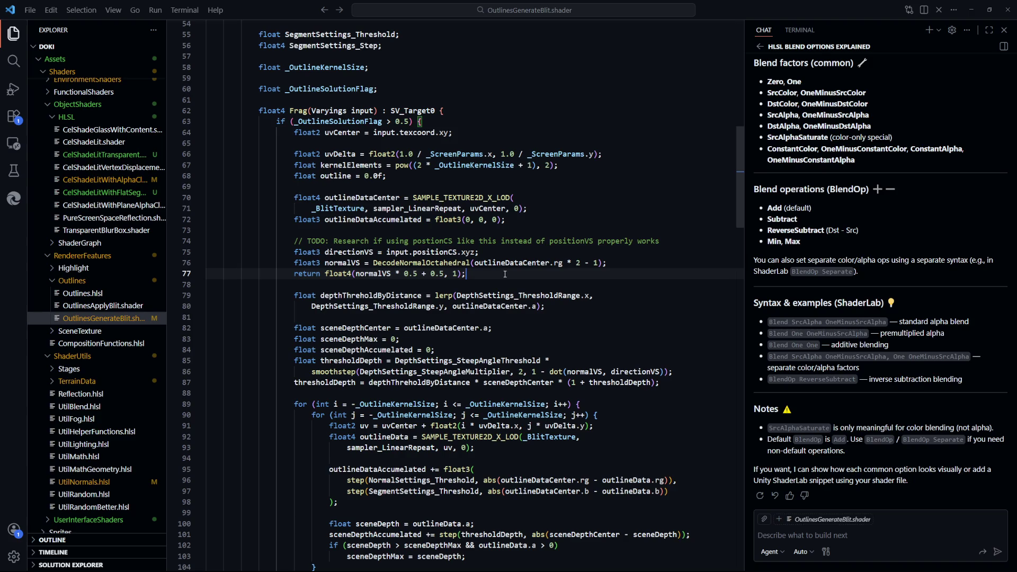
{"action": "key", "text": "alt+Tab"}
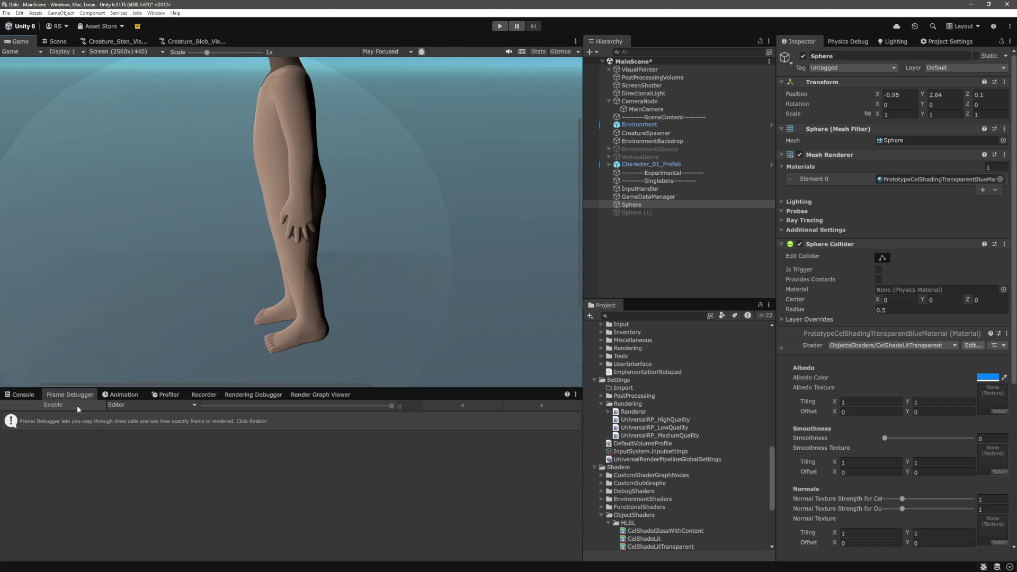
Compare the render with the Renderer's Outline Solution Flag off and on, then select shader line 77
{"action": "left_click", "coordinate": [633, 412]}
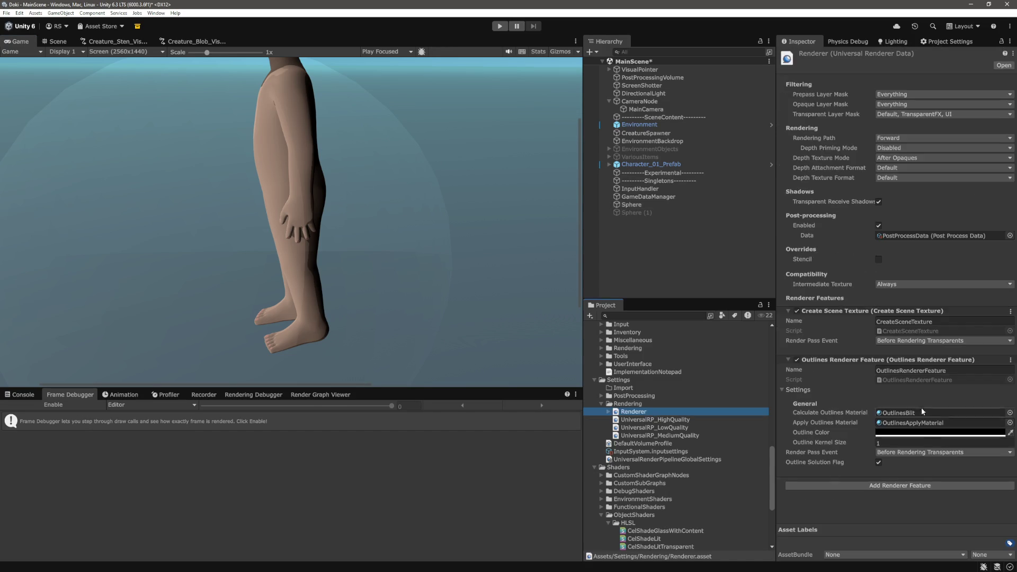
{"action": "left_click", "coordinate": [879, 462]}
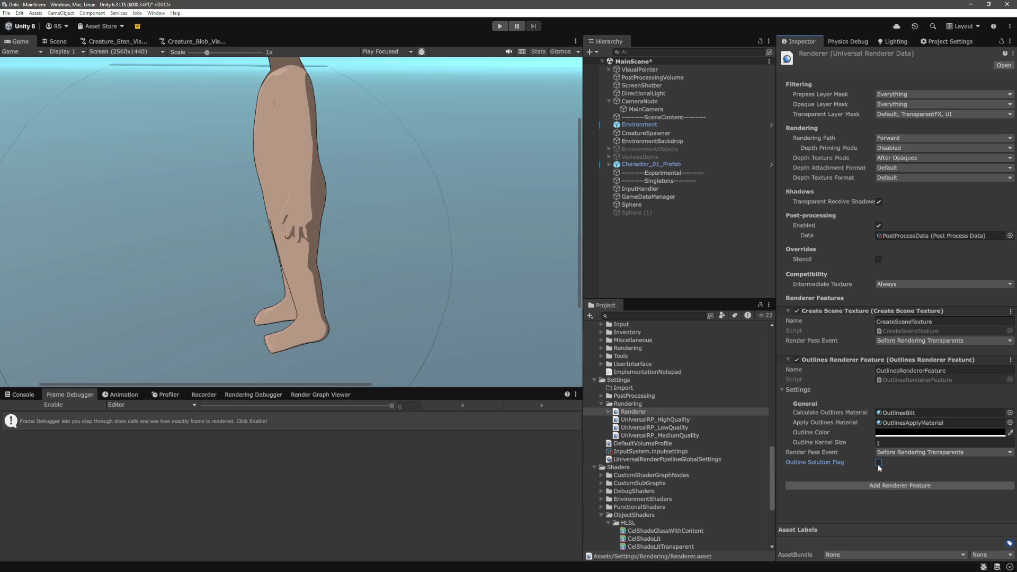
{"action": "left_click", "coordinate": [878, 462]}
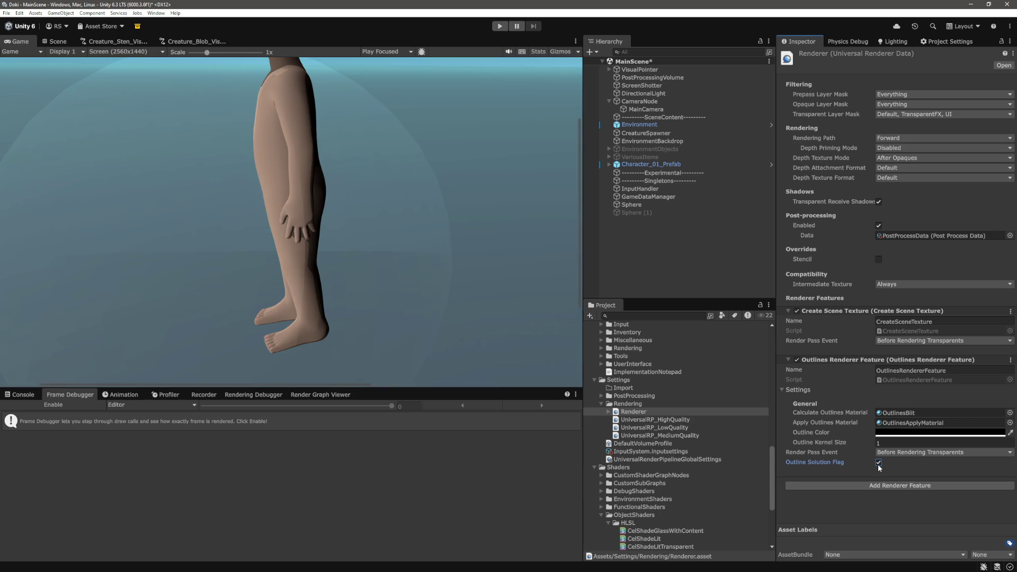
{"action": "left_click", "coordinate": [878, 462]}
{"action": "left_click", "coordinate": [878, 463]}
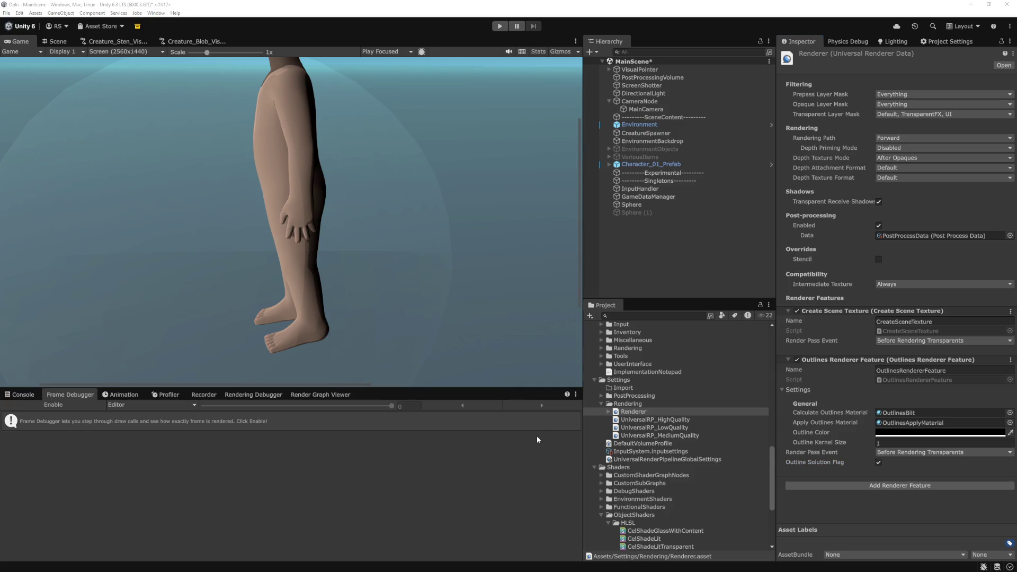
{"action": "key", "text": "alt+Tab"}
{"action": "left_click_drag", "start_coordinate": [466, 274], "coordinate": [295, 275]}
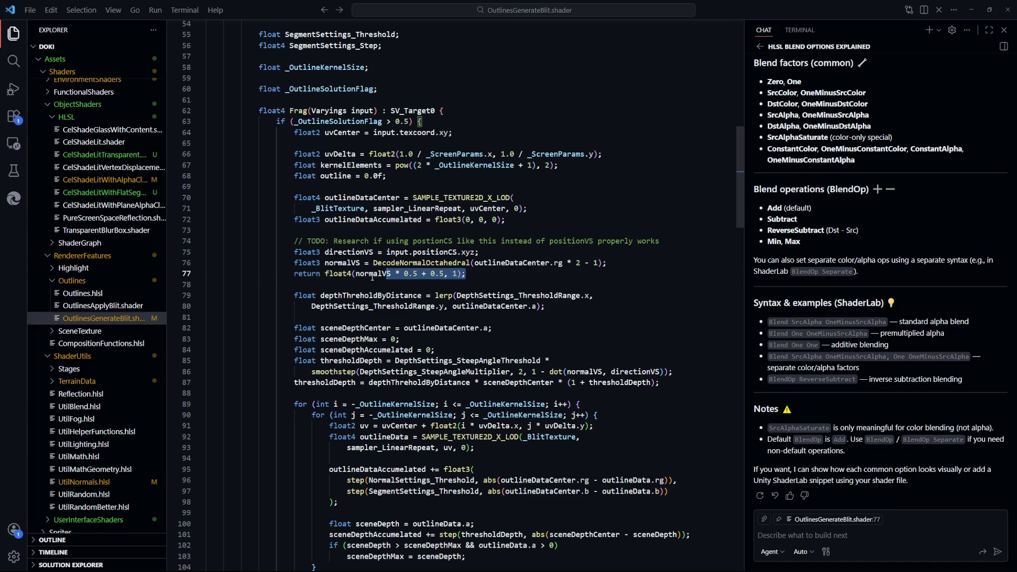
Delete the debug return-normals line 77 from OutlinesGenerateBlit.shader and save the file
{"action": "left_click_drag", "start_coordinate": [466, 274], "coordinate": [210, 276]}
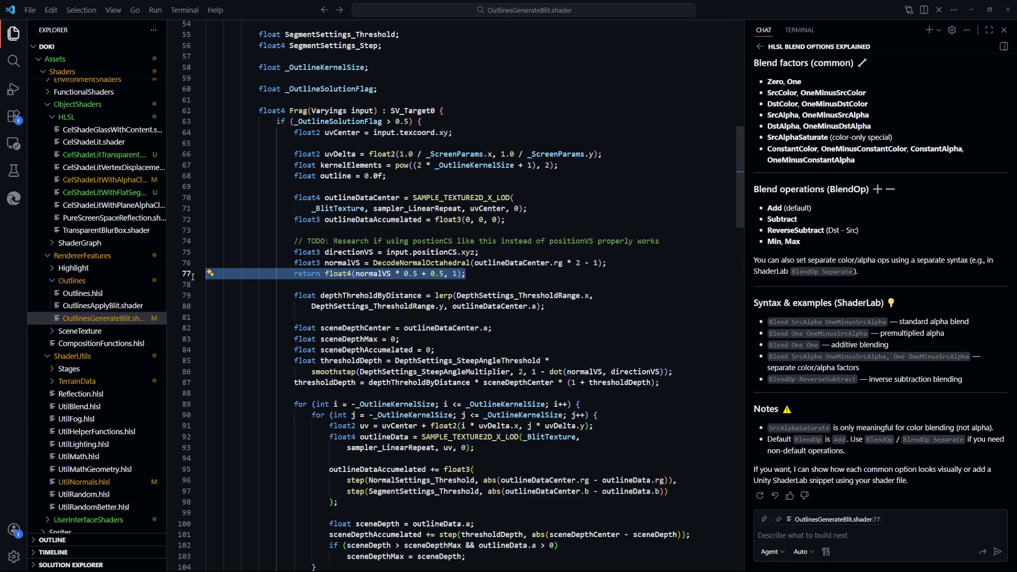
{"action": "key", "text": "BackSpace"}
{"action": "key", "text": "BackSpace"}
{"action": "key", "text": "ctrl+s"}
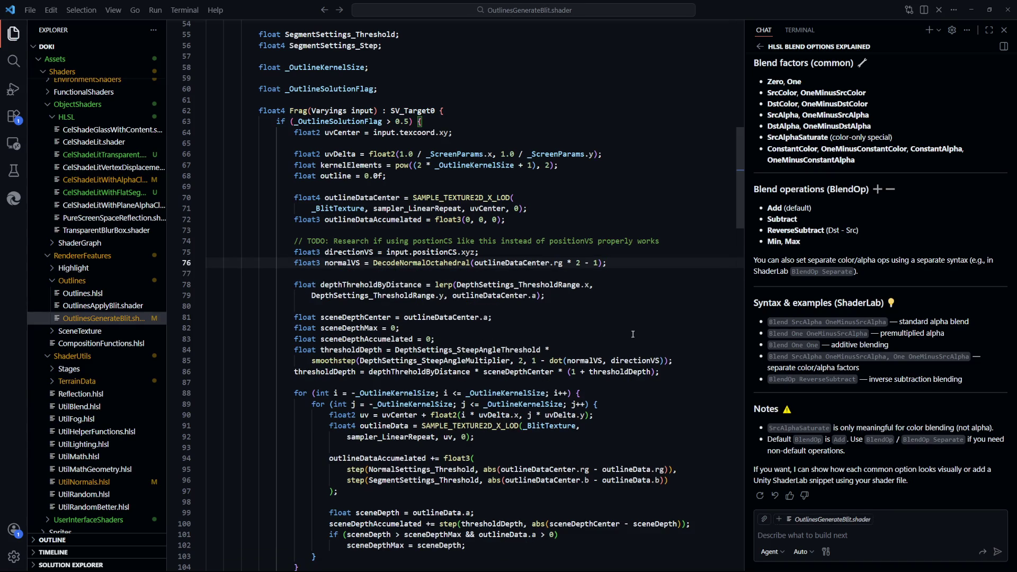
{"action": "key", "text": "alt+Tab"}
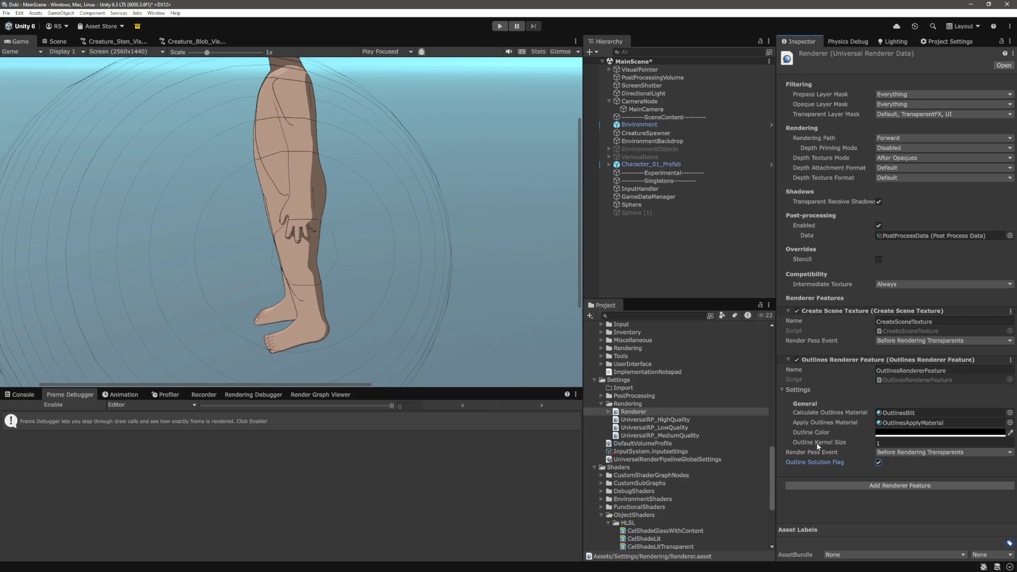
Leave Outline Solution Flag off and move the Sphere to X -0.86 so its shadow crosses the leg
{"action": "left_click", "coordinate": [879, 463]}
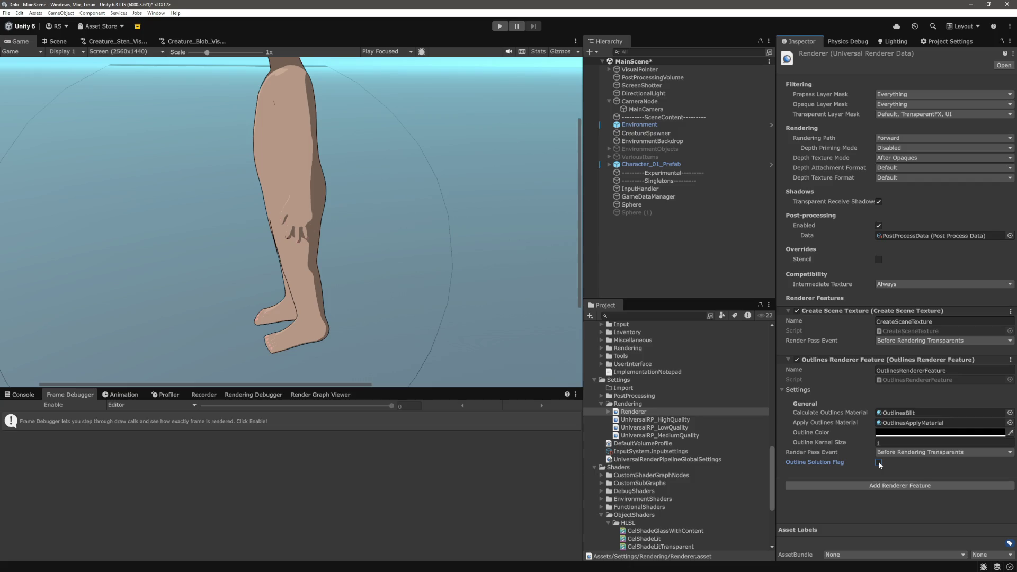
{"action": "left_click", "coordinate": [879, 463]}
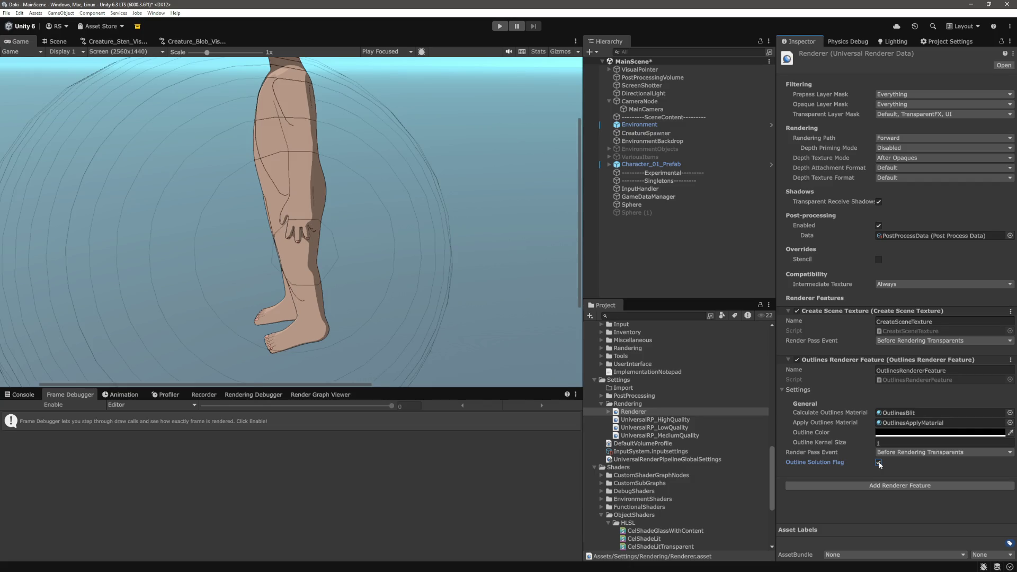
{"action": "left_click", "coordinate": [879, 463]}
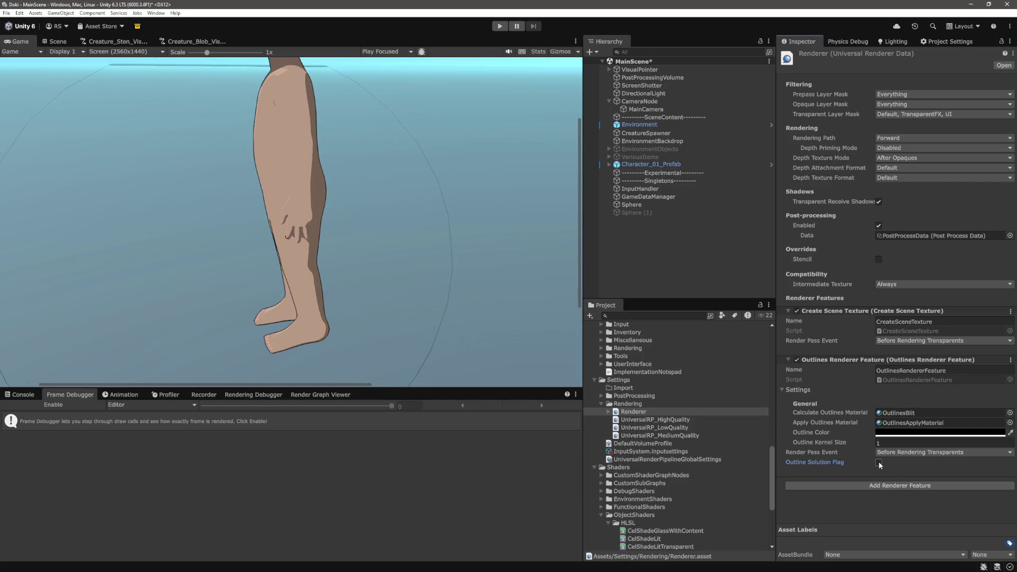
{"action": "left_click", "coordinate": [654, 206]}
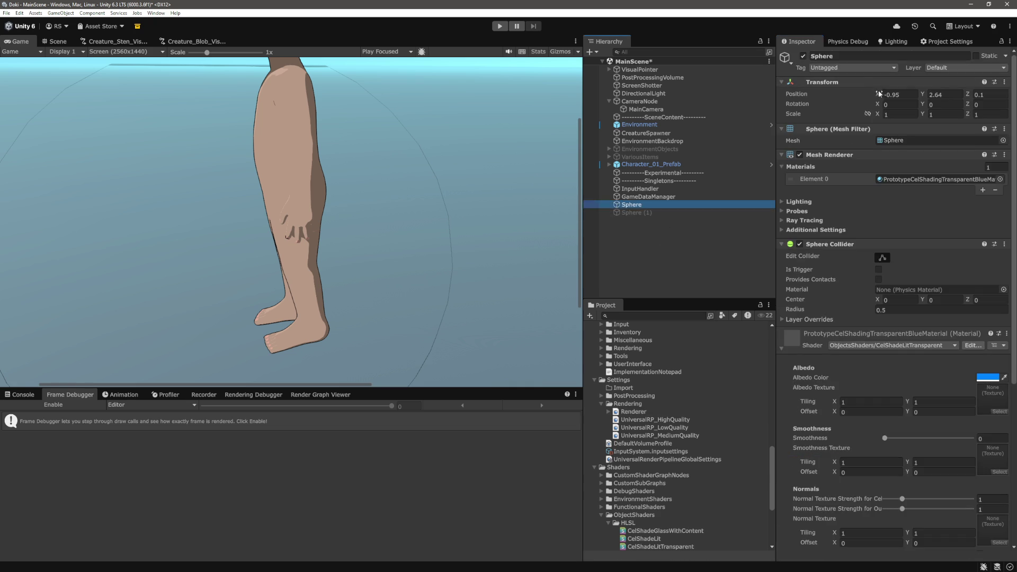
{"action": "left_click_drag", "start_coordinate": [878, 95], "coordinate": [893, 107]}
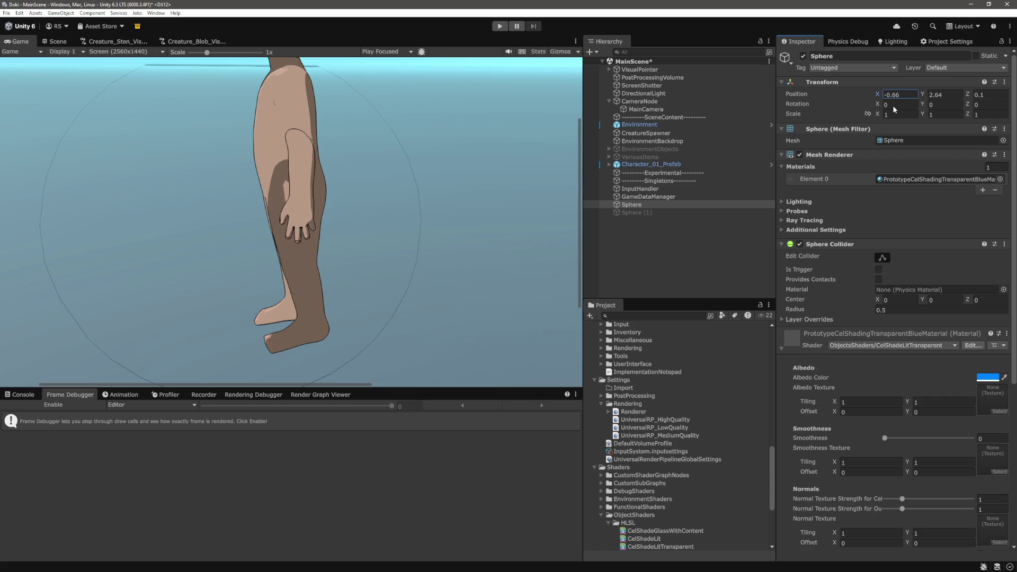
Enable the Frame Debugger and step to the OutlineDataRenderPass draw
{"action": "left_click", "coordinate": [54, 41]}
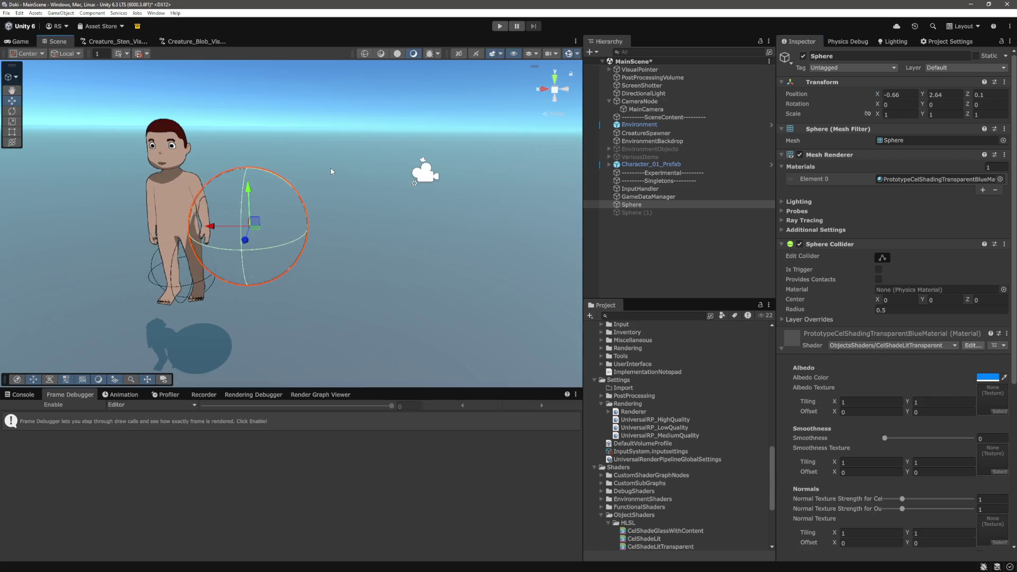
{"action": "mouse_move", "coordinate": [331, 163]}
{"action": "left_mouse_down"}
{"action": "mouse_move", "coordinate": [286, 175]}
{"action": "mouse_move", "coordinate": [328, 175]}
{"action": "left_mouse_up"}
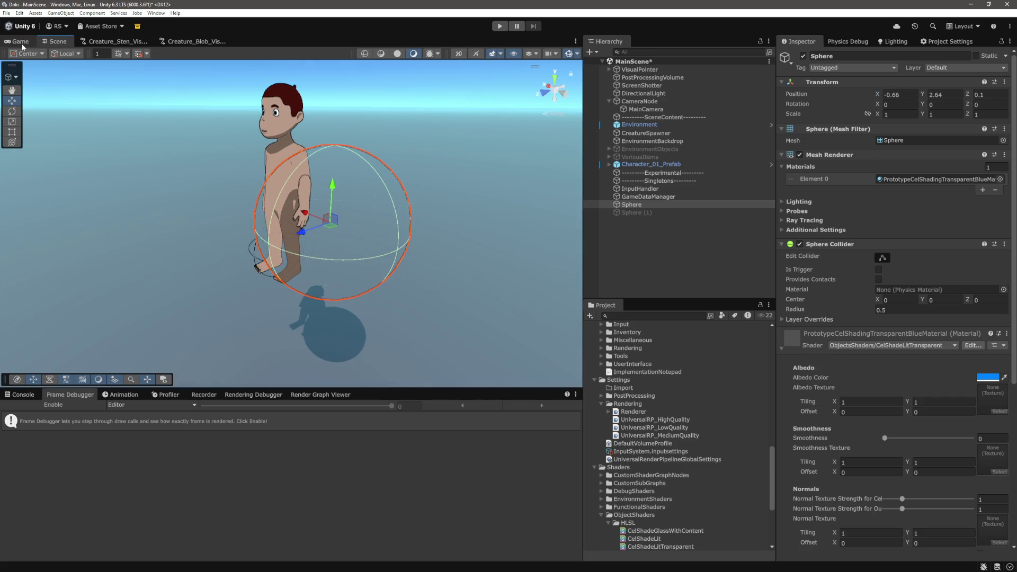
{"action": "left_click", "coordinate": [23, 45]}
{"action": "left_click", "coordinate": [53, 405]}
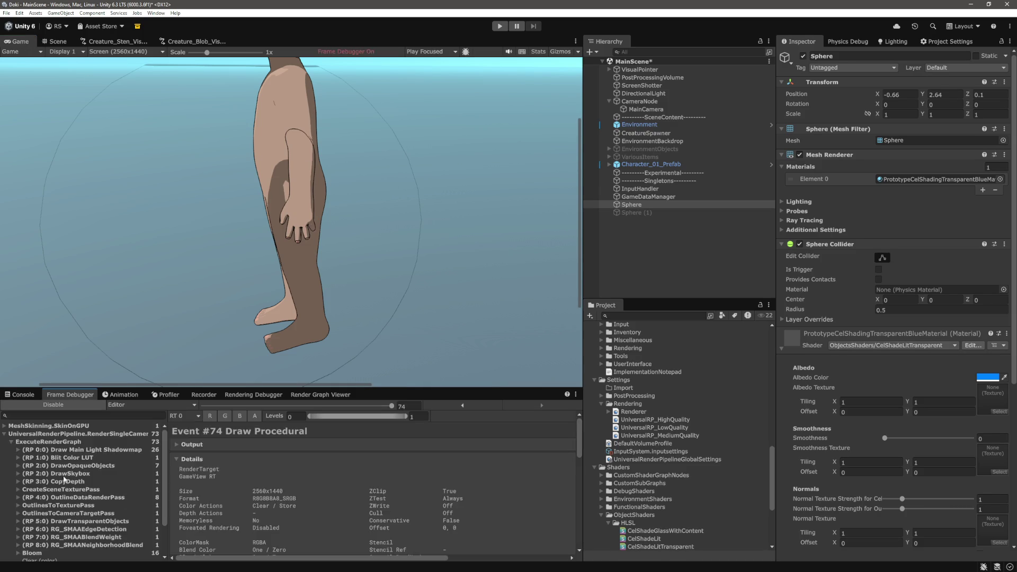
{"action": "left_click", "coordinate": [90, 497]}
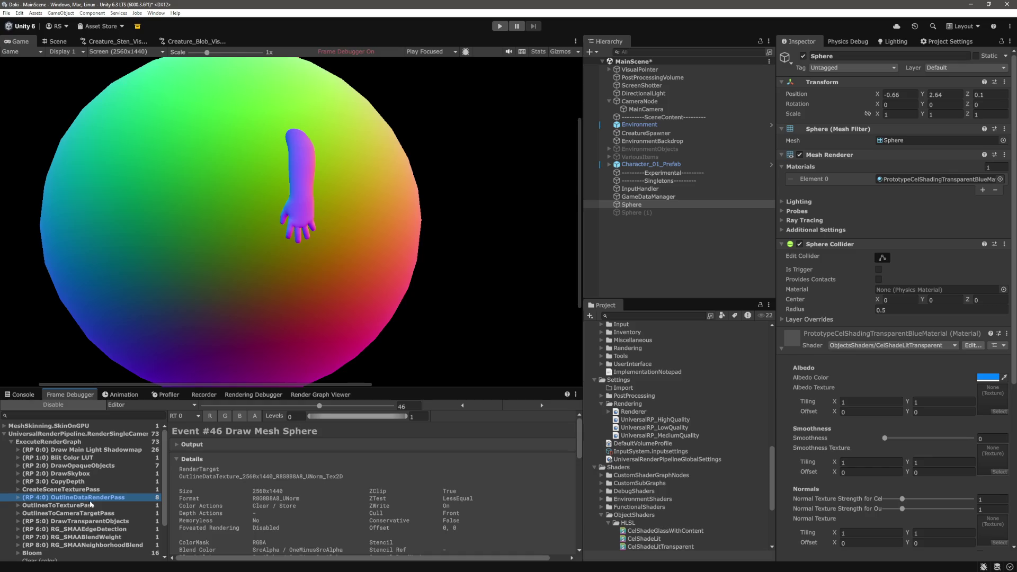
Change the Sphere material's Cull from Front to Back, then disable the Frame Debugger
{"action": "scroll", "coordinate": [900, 370], "scroll_direction": "down", "scroll_amount": 5}
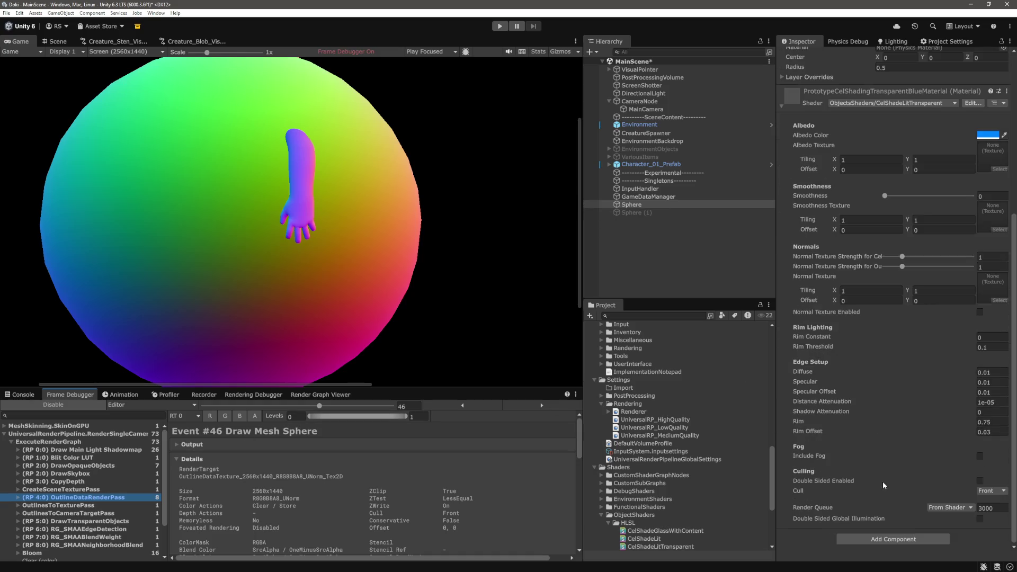
{"action": "left_click", "coordinate": [999, 491]}
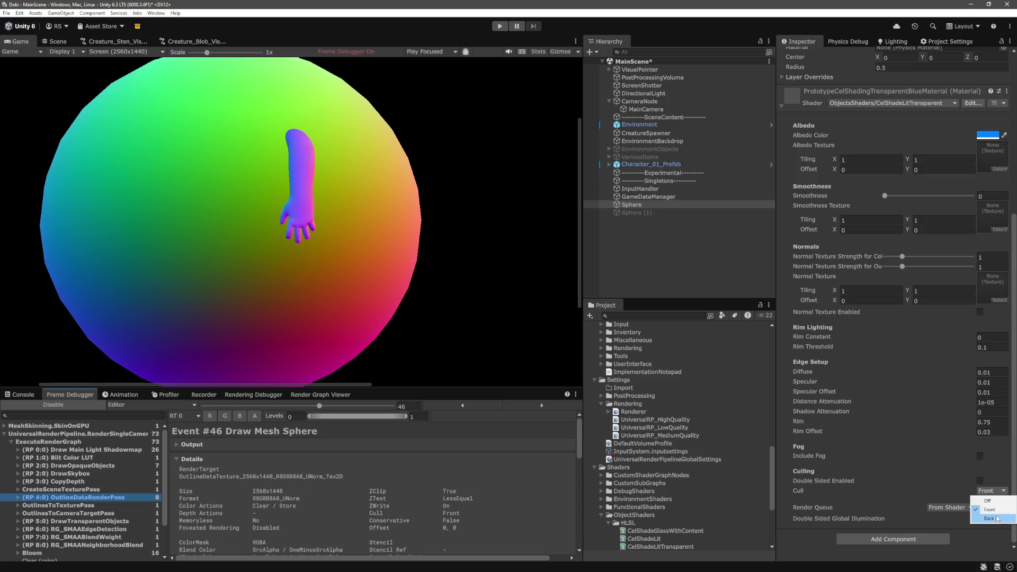
{"action": "left_click", "coordinate": [995, 519]}
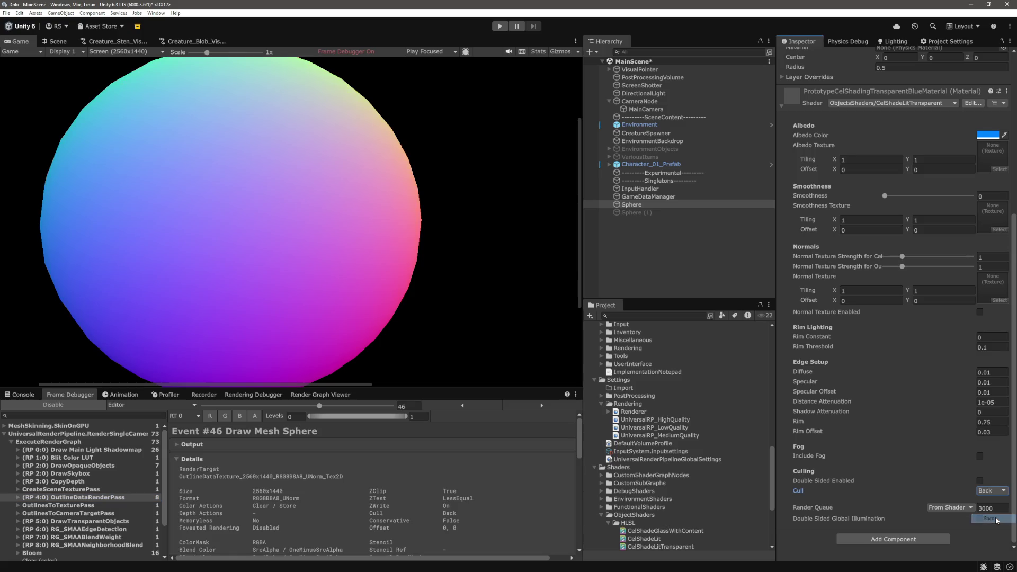
{"action": "left_click", "coordinate": [592, 244]}
{"action": "left_click", "coordinate": [47, 404]}
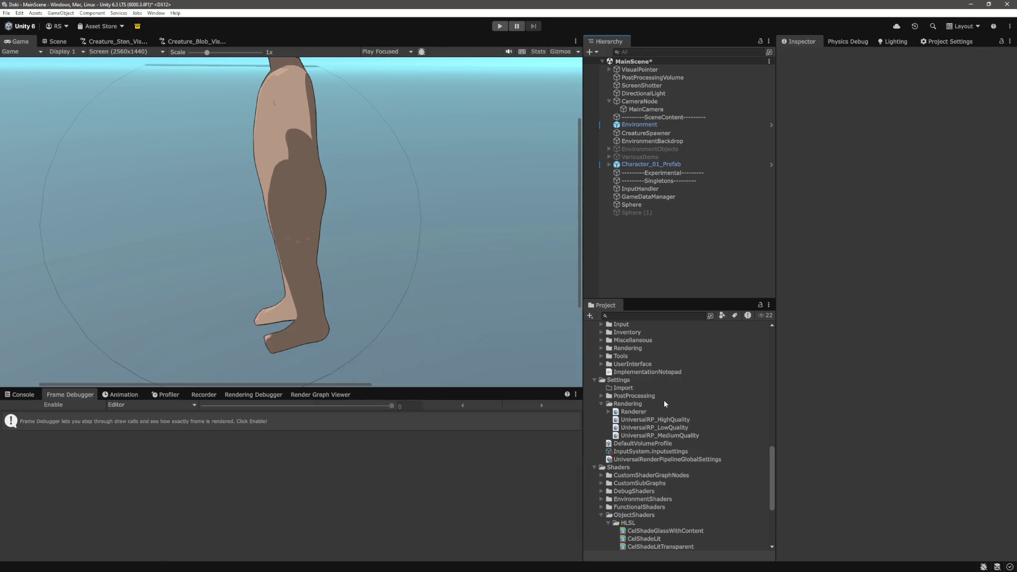
Re-enable the Frame Debugger and select the (RP 4:0) OutlineDataRenderPass event
{"action": "left_click", "coordinate": [634, 412]}
{"action": "left_click", "coordinate": [878, 462]}
{"action": "left_click", "coordinate": [53, 404]}
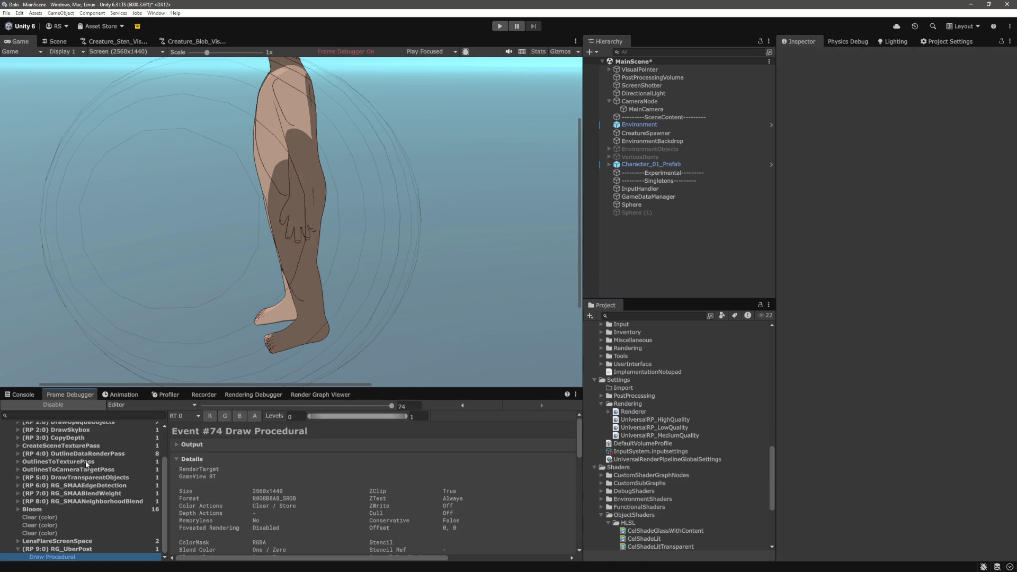
{"action": "left_click", "coordinate": [88, 455]}
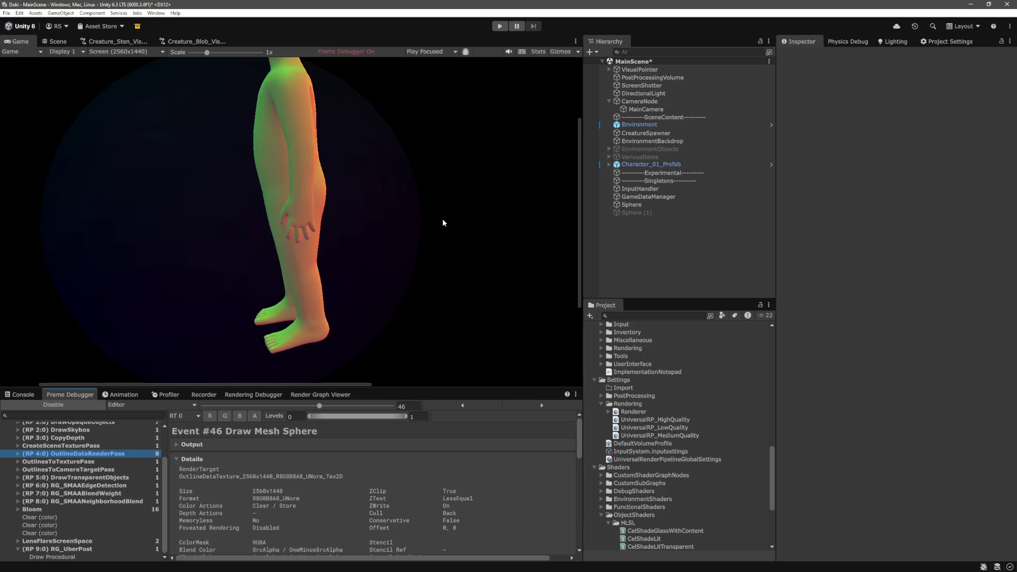
Zoom and pan the Game view to inspect the character's legs through the sphere
{"action": "mouse_move", "coordinate": [577, 243]}
{"action": "left_mouse_down"}
{"action": "mouse_move", "coordinate": [529, 183]}
{"action": "mouse_move", "coordinate": [504, 173]}
{"action": "left_mouse_up"}
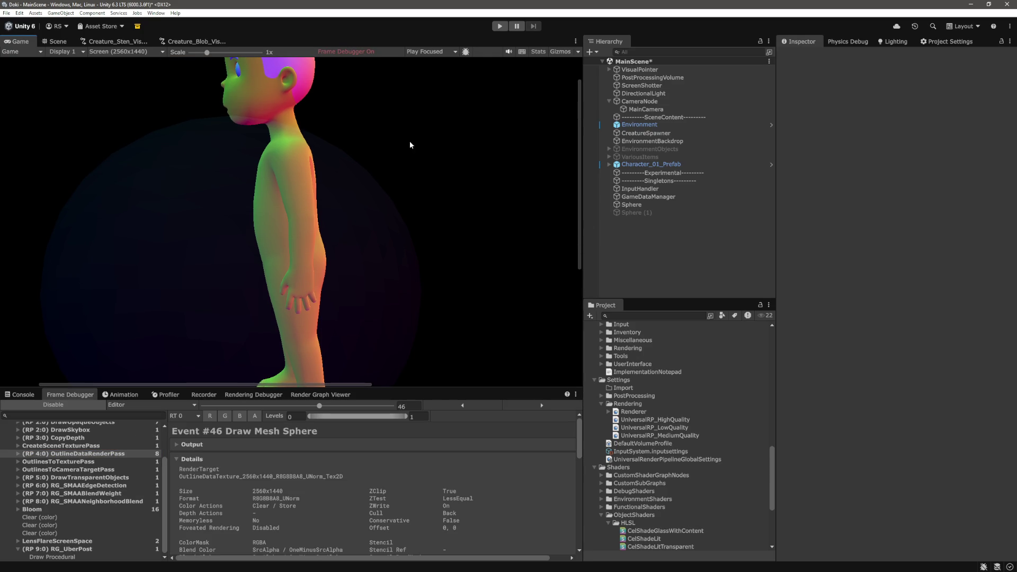
{"action": "scroll", "coordinate": [358, 272], "scroll_direction": "down", "scroll_amount": 1}
{"action": "scroll", "coordinate": [293, 234], "scroll_direction": "up", "scroll_amount": 3}
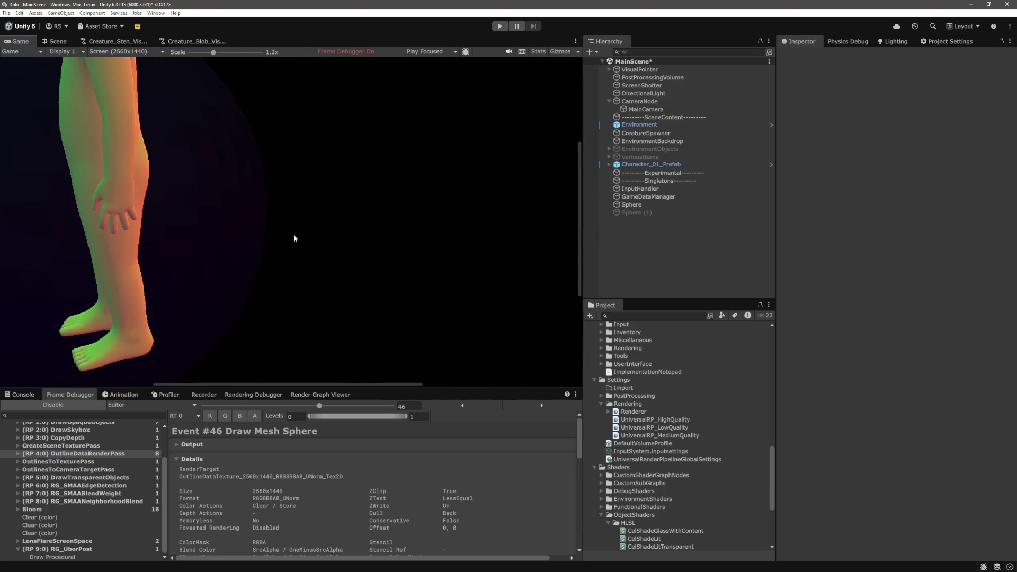
{"action": "left_click_drag", "start_coordinate": [343, 384], "coordinate": [255, 383]}
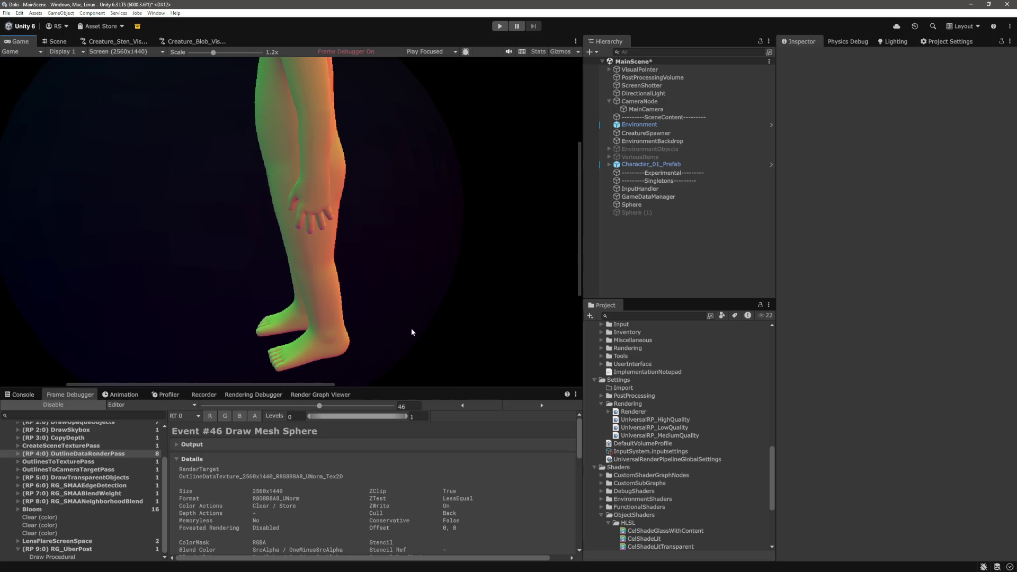
{"action": "left_click_drag", "start_coordinate": [577, 253], "coordinate": [471, 218]}
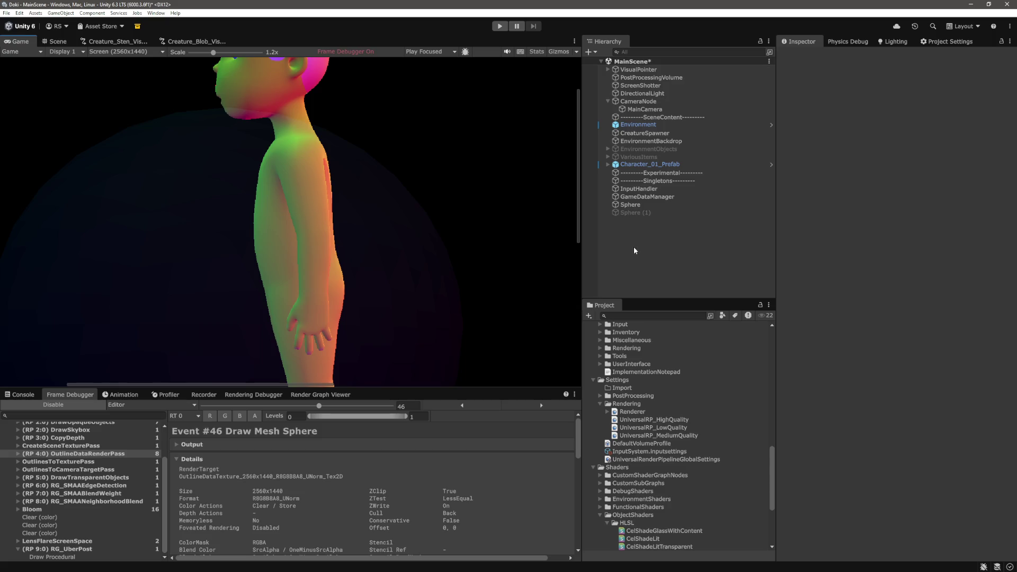
Inspect the Game view, then move the Sphere along X to -1.12
{"action": "scroll", "coordinate": [454, 282], "scroll_direction": "down", "scroll_amount": 2}
{"action": "scroll", "coordinate": [453, 281], "scroll_direction": "down", "scroll_amount": 3}
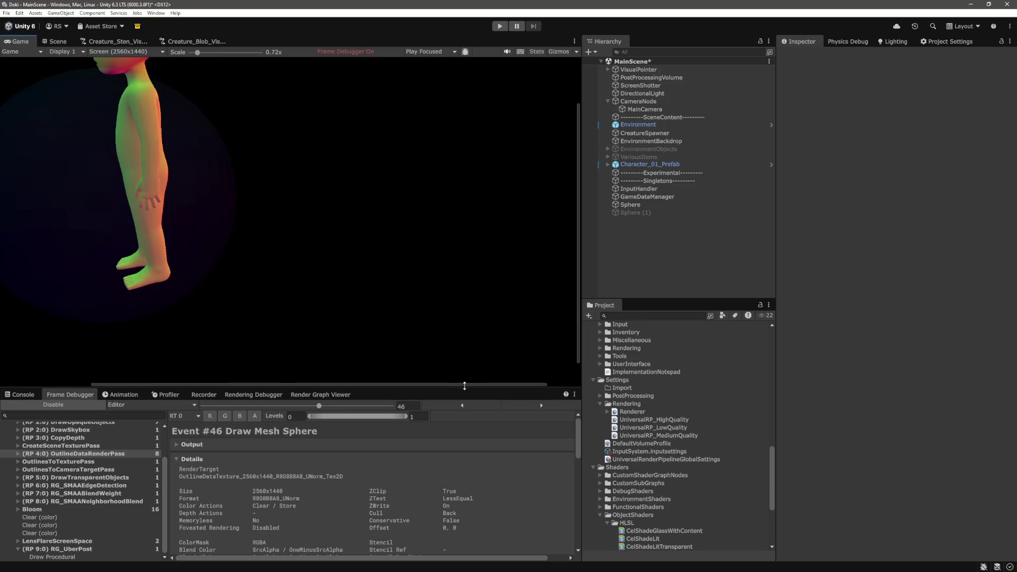
{"action": "left_click_drag", "start_coordinate": [434, 389], "coordinate": [359, 388]}
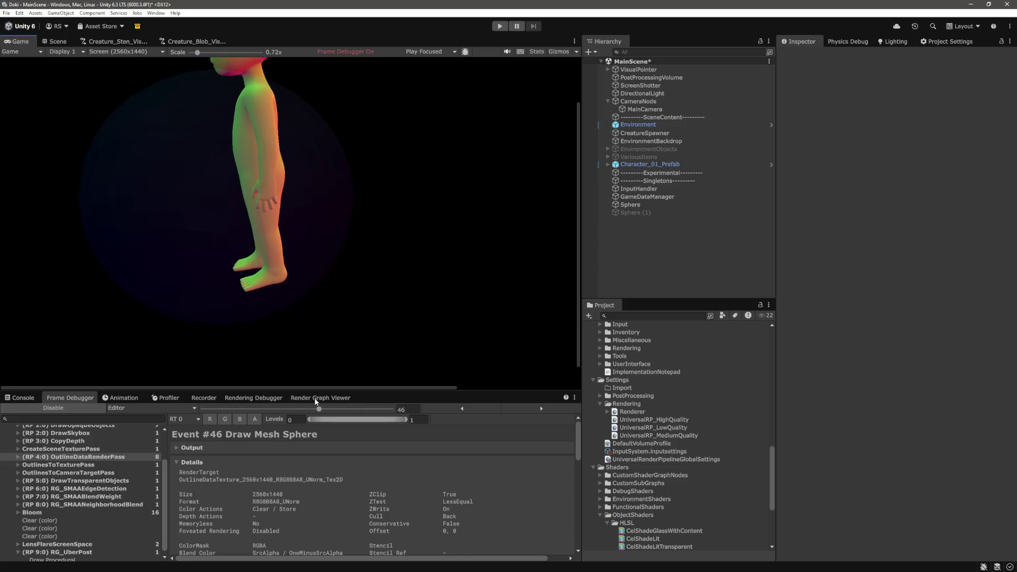
{"action": "scroll", "coordinate": [361, 370], "scroll_direction": "up", "scroll_amount": 1}
{"action": "scroll", "coordinate": [362, 373], "scroll_direction": "down", "scroll_amount": 1}
{"action": "left_click_drag", "start_coordinate": [578, 299], "coordinate": [578, 277]}
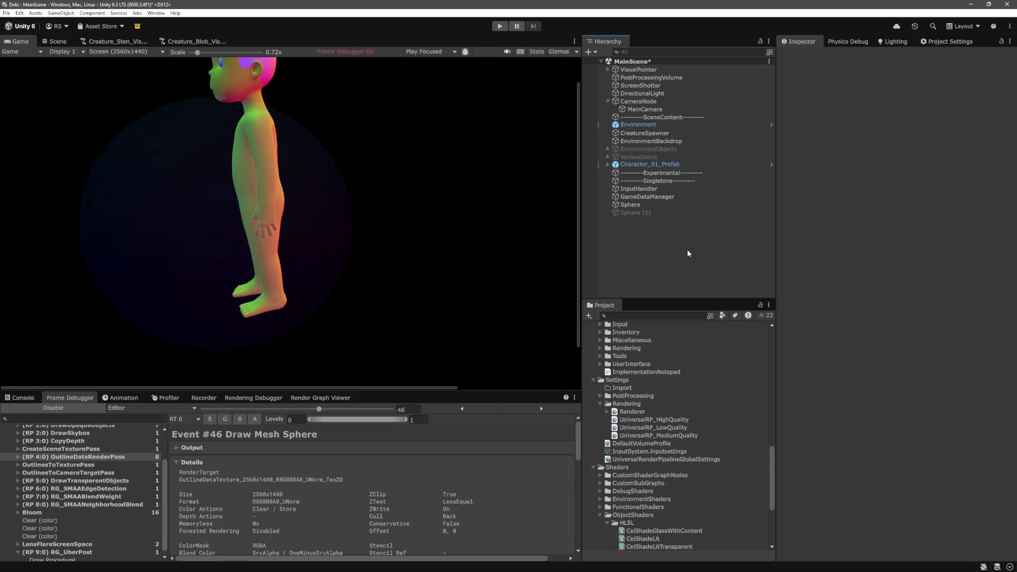
{"action": "left_click", "coordinate": [629, 205]}
{"action": "left_click_drag", "start_coordinate": [876, 93], "coordinate": [866, 90]}
With the Frame Debugger on OutlineDataRenderPass, set the sphere material's Render Queue to Transparent (3000)
{"action": "left_click", "coordinate": [59, 407]}
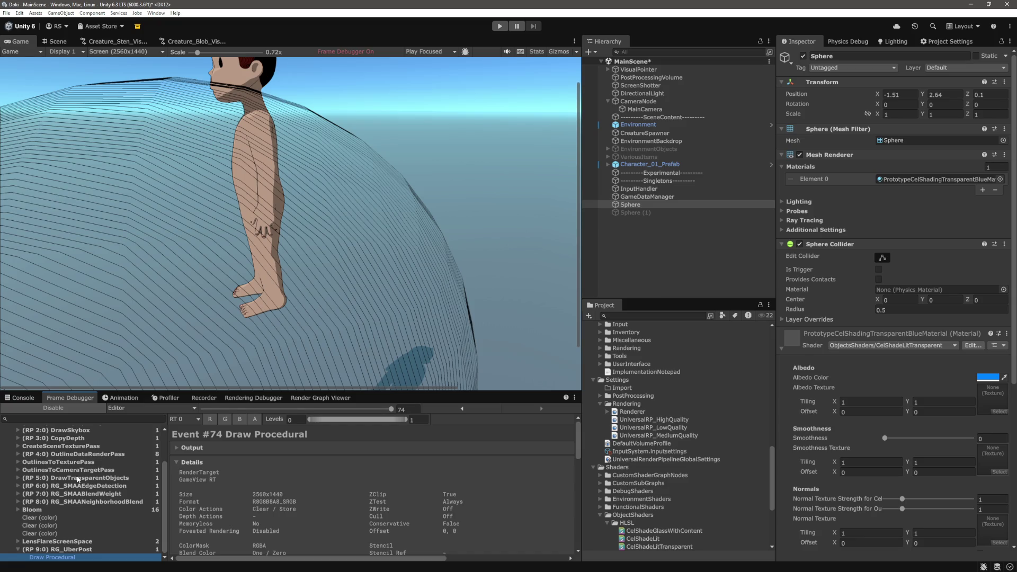
{"action": "left_click", "coordinate": [103, 454]}
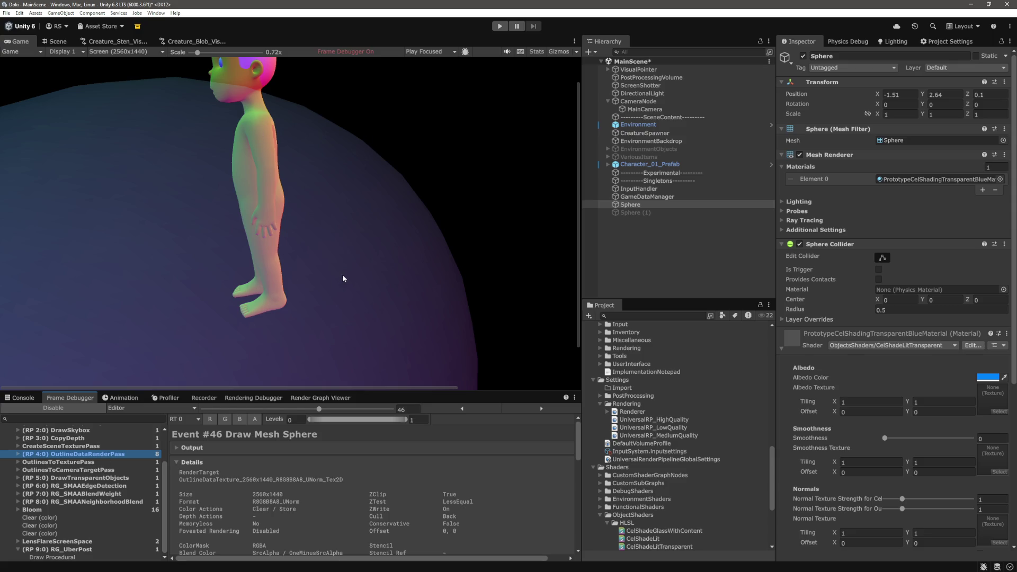
{"action": "scroll", "coordinate": [917, 444], "scroll_direction": "down", "scroll_amount": 5}
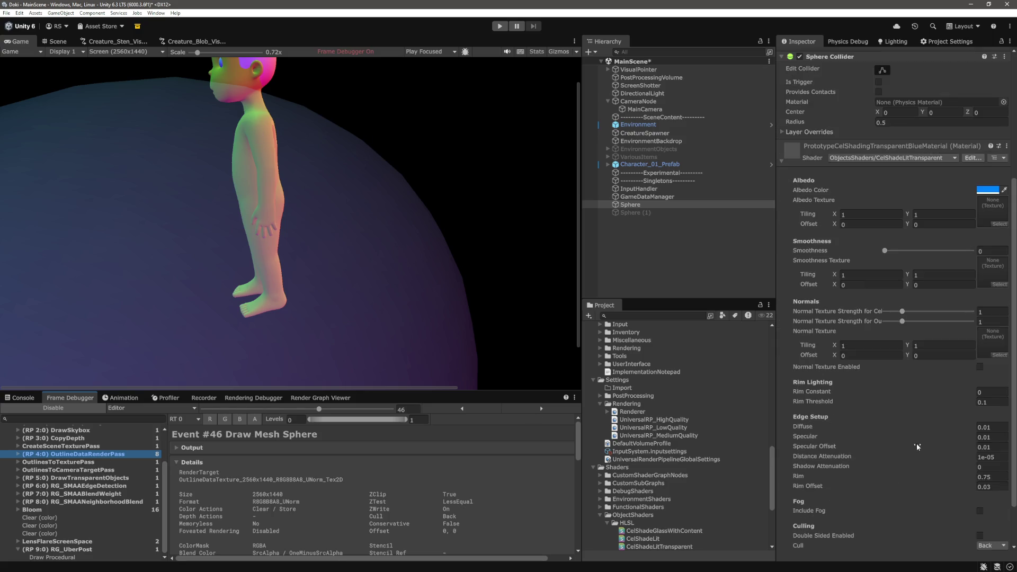
{"action": "left_click", "coordinate": [952, 511]}
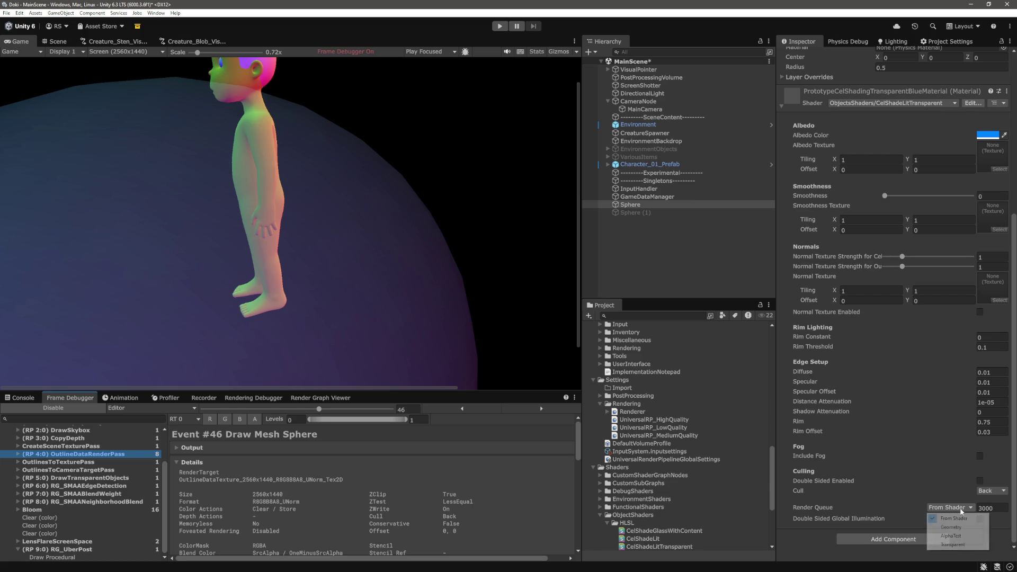
{"action": "left_click", "coordinate": [955, 547]}
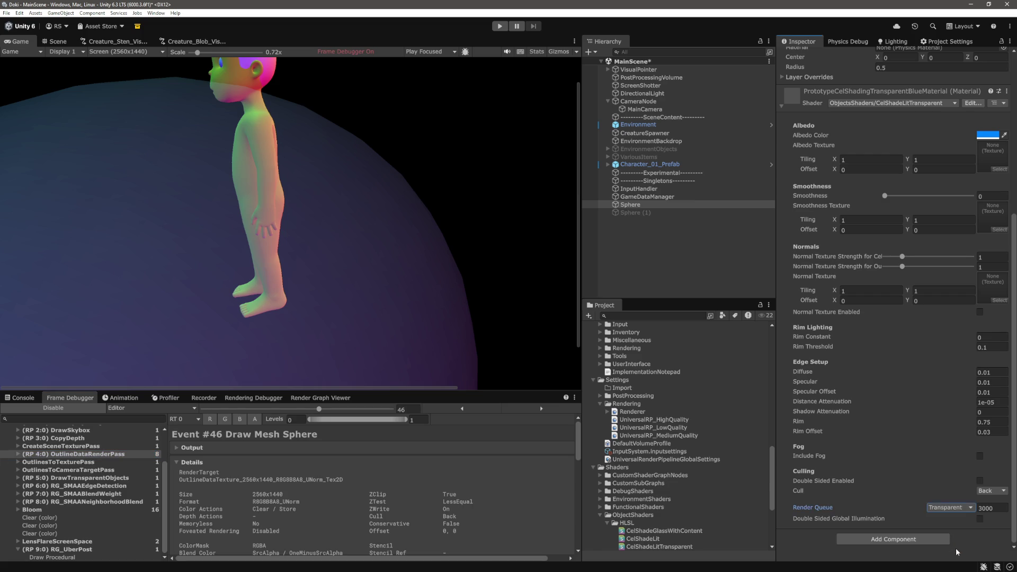
{"action": "left_click", "coordinate": [979, 481]}
{"action": "left_click", "coordinate": [980, 481]}
{"action": "left_click", "coordinate": [492, 517]}
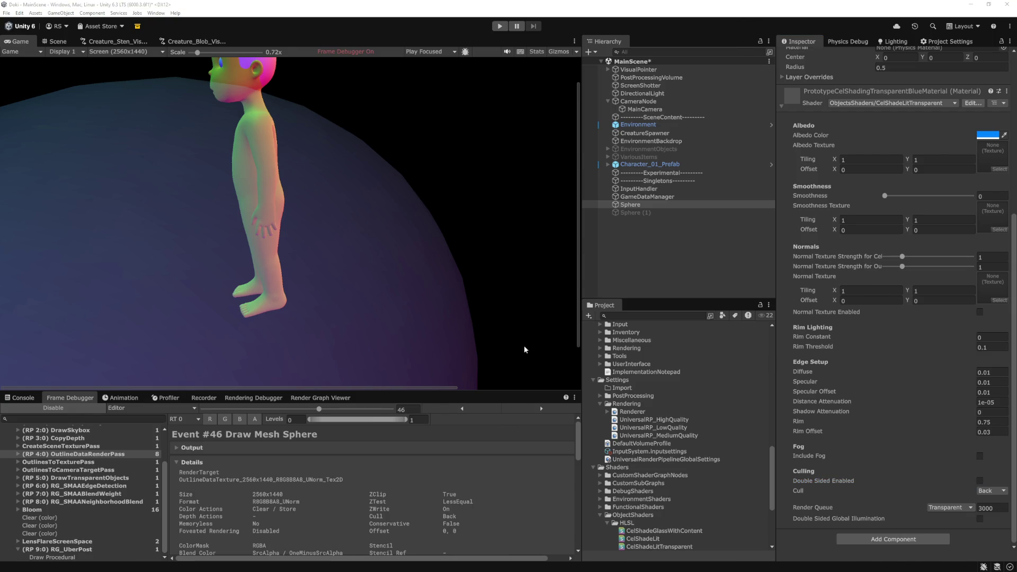
{"action": "key", "text": "alt+Tab"}
Open CelShadeLitTransparent.shader and swap the commented-out depth code to the InverseLerp curve with 0.1 bias
{"action": "key", "text": "ctrl+p"}
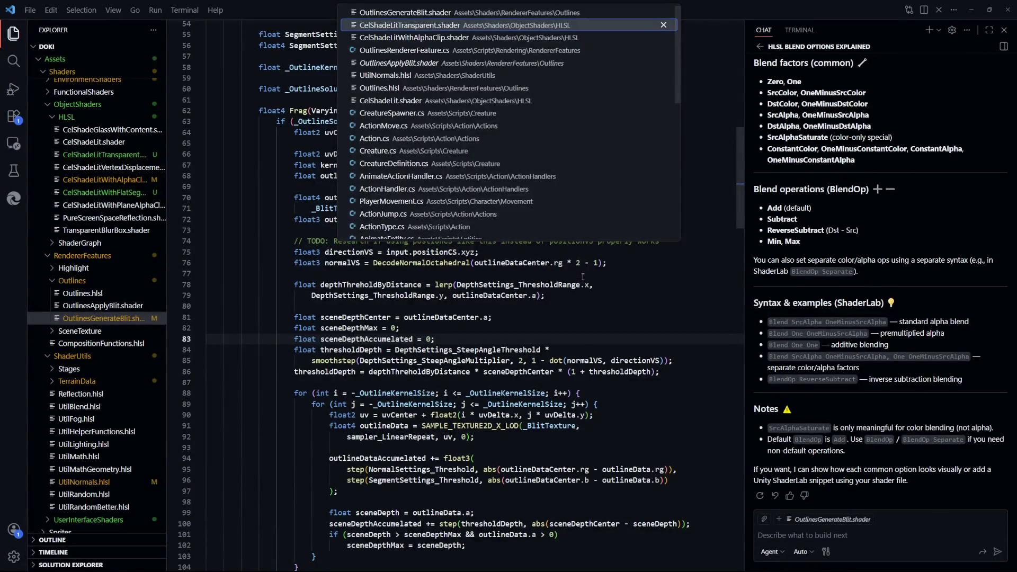
{"action": "key", "text": "Return"}
{"action": "scroll", "coordinate": [580, 359], "scroll_direction": "up", "scroll_amount": 4}
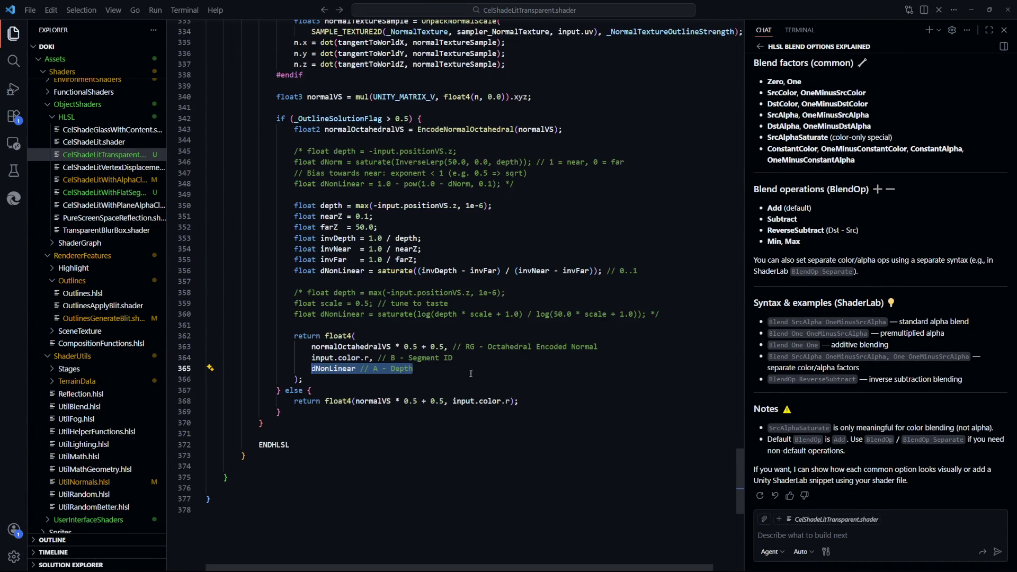
{"action": "left_click_drag", "start_coordinate": [412, 408], "coordinate": [314, 410]}
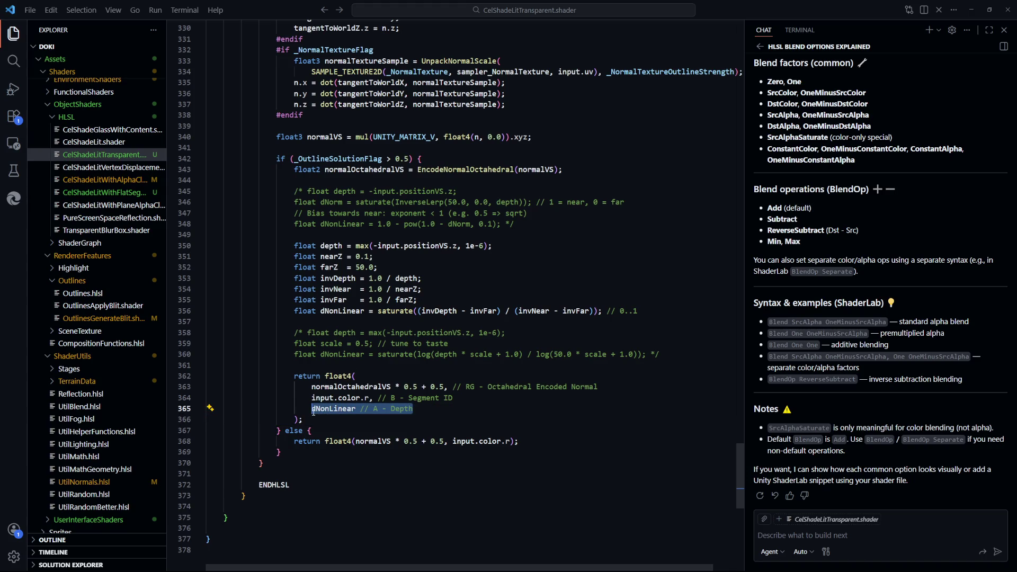
{"action": "double_click", "coordinate": [318, 409]}
{"action": "scroll", "coordinate": [596, 395], "scroll_direction": "up", "scroll_amount": 2}
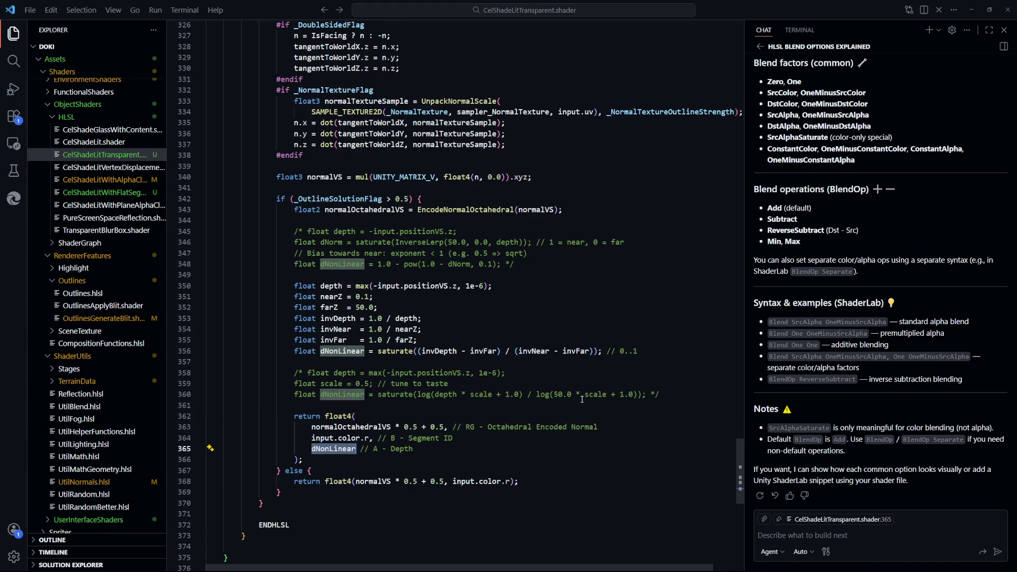
{"action": "mouse_move", "coordinate": [420, 340]}
{"action": "left_mouse_down"}
{"action": "mouse_move", "coordinate": [645, 346]}
{"action": "mouse_move", "coordinate": [297, 297]}
{"action": "mouse_move", "coordinate": [294, 286]}
{"action": "left_mouse_up"}
{"action": "key", "text": "ctrl+z"}
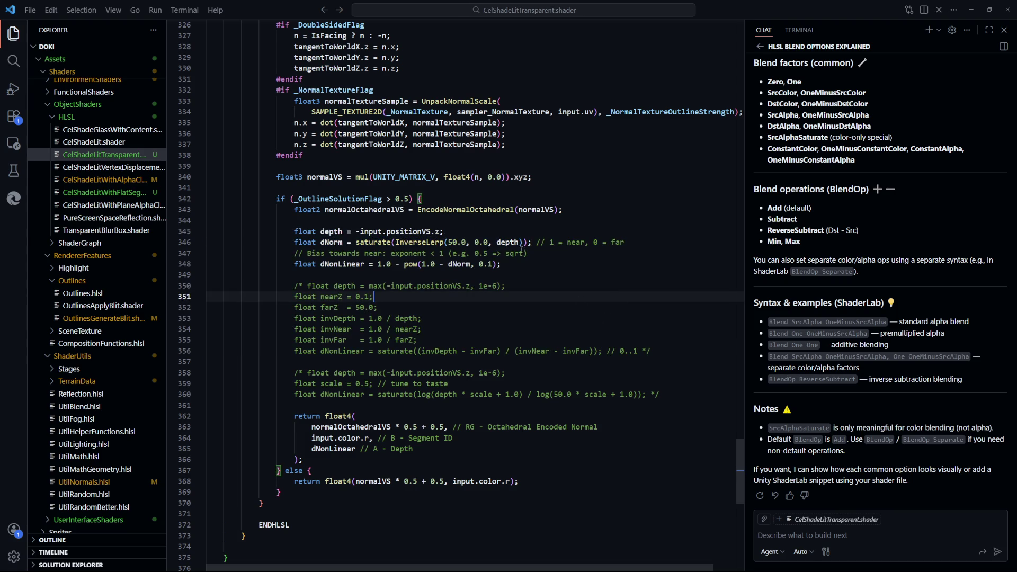
Recompile in Unity and jump from the Console to the InverseLerp error on line 346
{"action": "key", "text": "alt+Tab"}
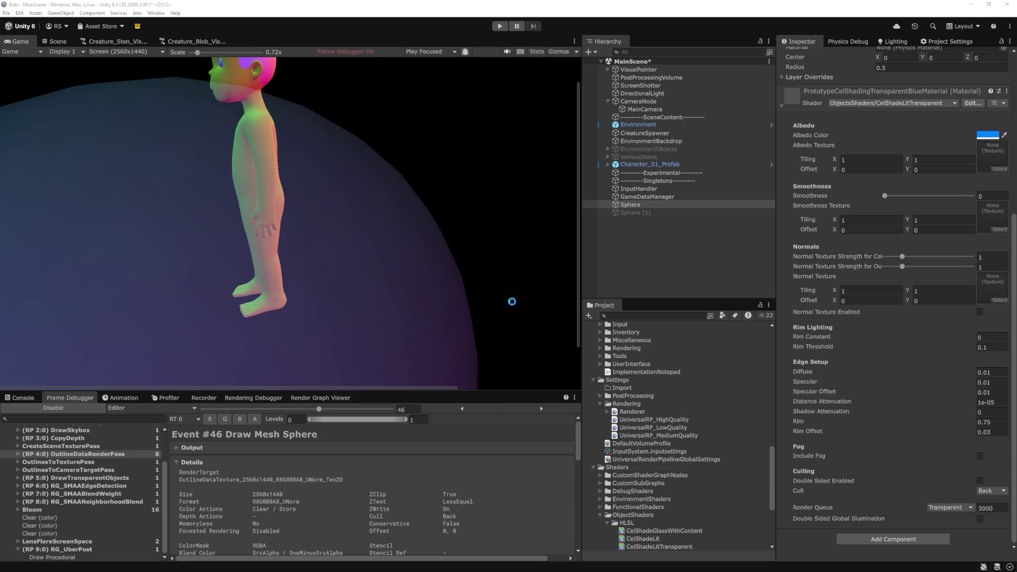
{"action": "left_click", "coordinate": [16, 398]}
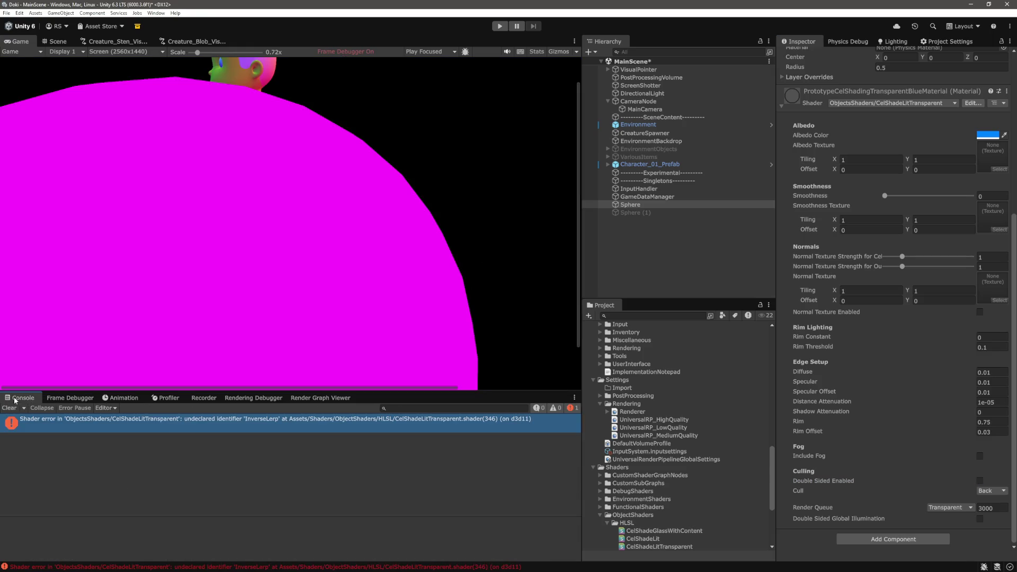
{"action": "double_click", "coordinate": [288, 424]}
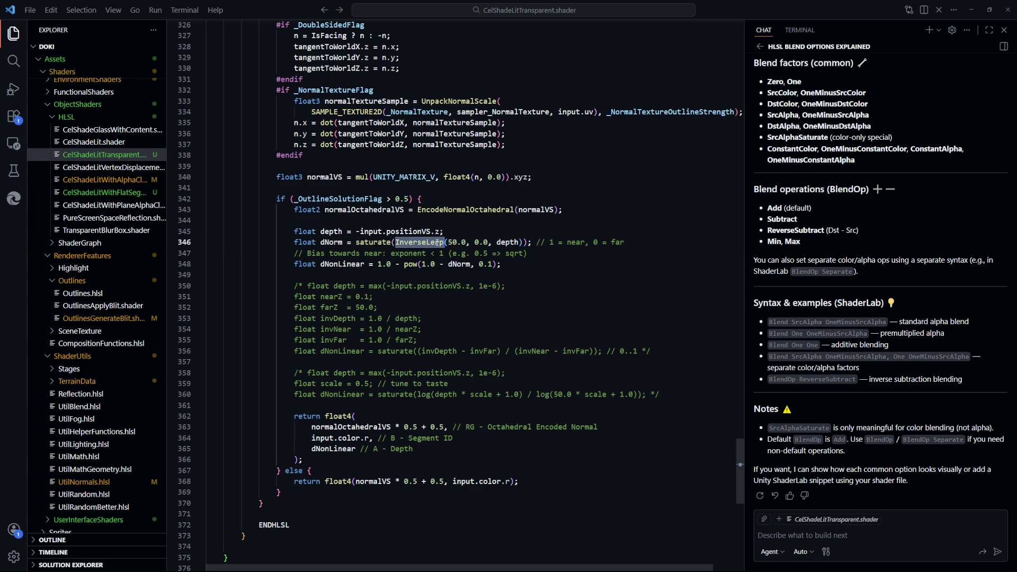
Duplicate the UtilNormals include line and change the copy to ../../ShaderUtils/UtilMath.hlsl
{"action": "mouse_move", "coordinate": [742, 465]}
{"action": "left_mouse_down"}
{"action": "mouse_move", "coordinate": [726, 260]}
{"action": "mouse_move", "coordinate": [738, 100]}
{"action": "left_mouse_up"}
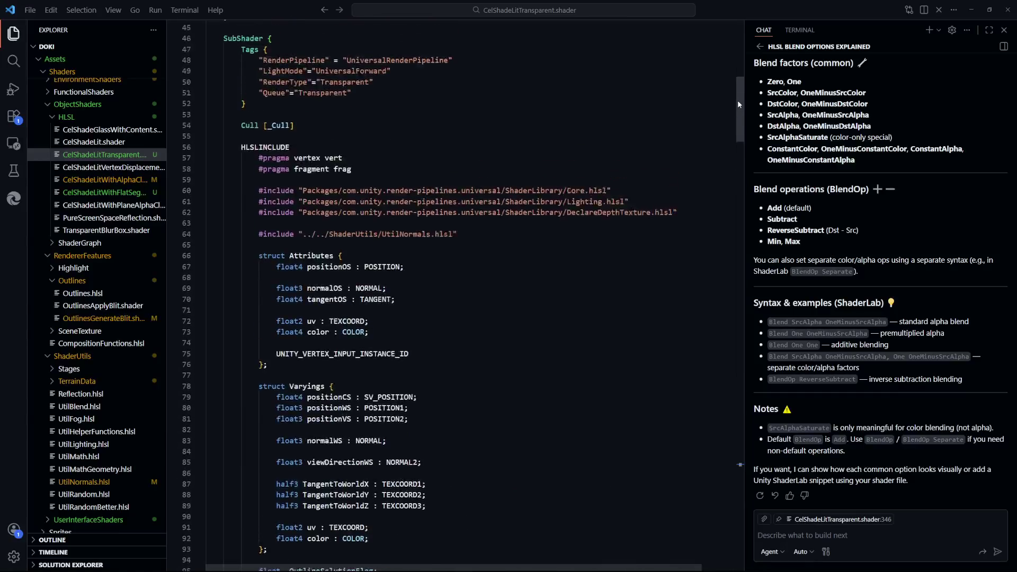
{"action": "scroll", "coordinate": [469, 334], "scroll_direction": "up", "scroll_amount": 3}
{"action": "left_click", "coordinate": [470, 334]}
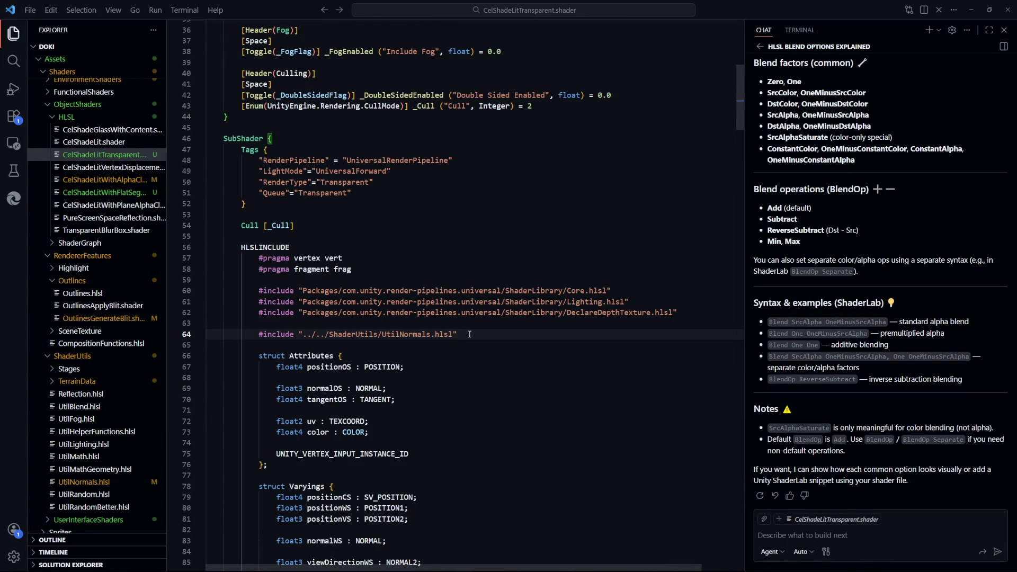
{"action": "triple_click", "coordinate": [469, 335]}
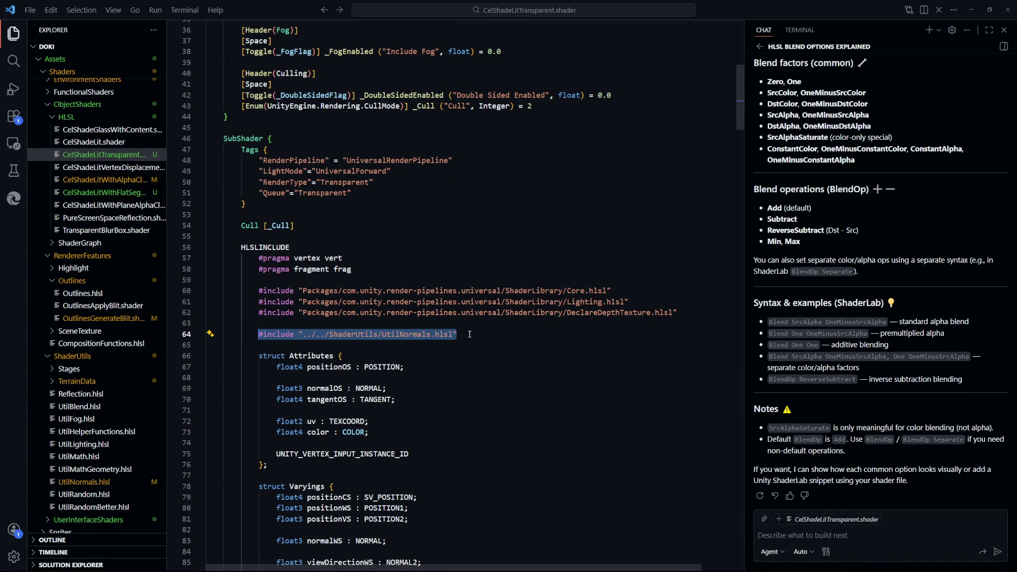
{"action": "left_click", "coordinate": [469, 334]}
{"action": "key", "text": "shift+alt+Down"}
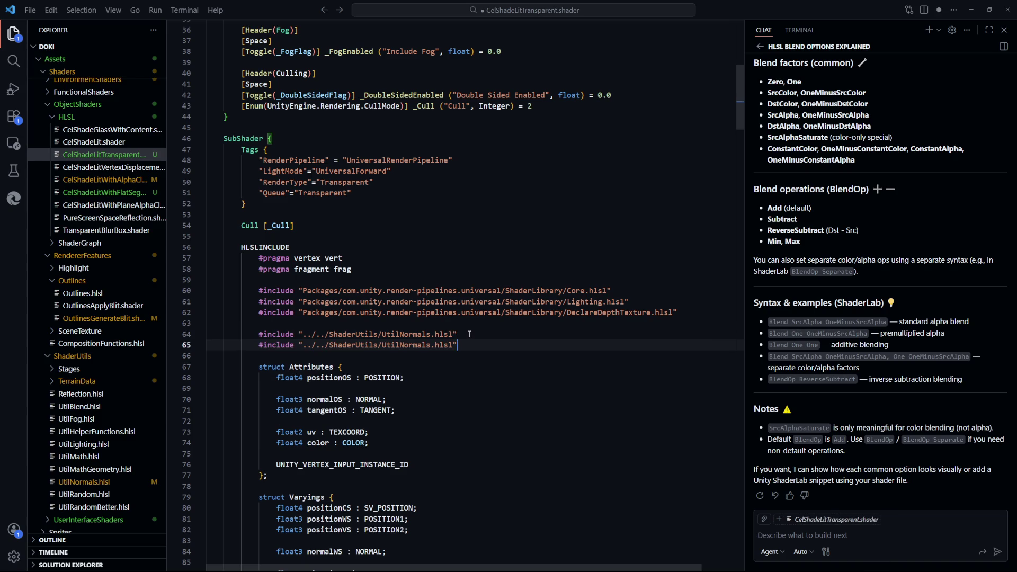
{"action": "key", "text": "ctrl+Left"}
{"action": "key", "text": "ctrl+Left"}
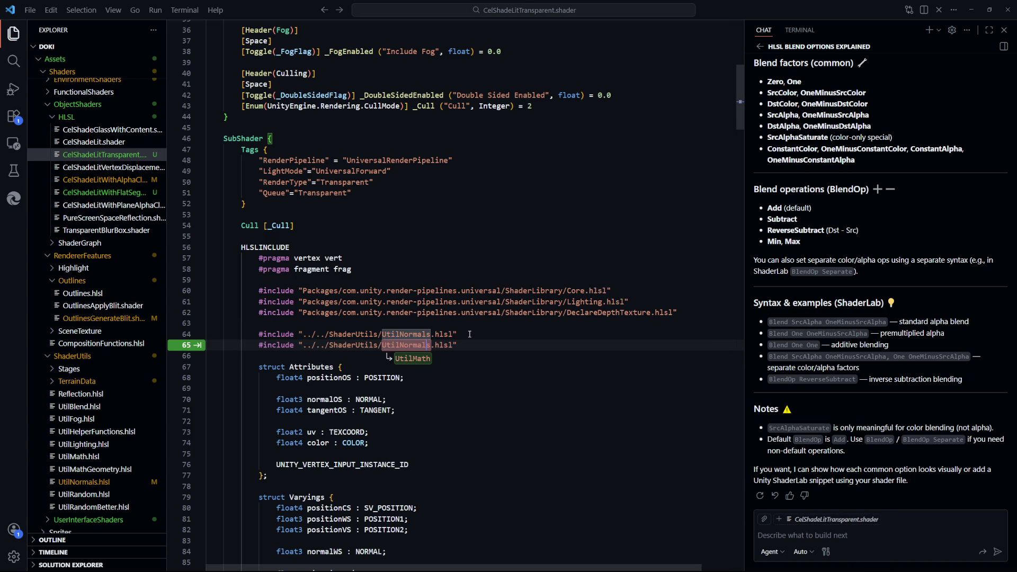
{"action": "key", "text": "Tab"}
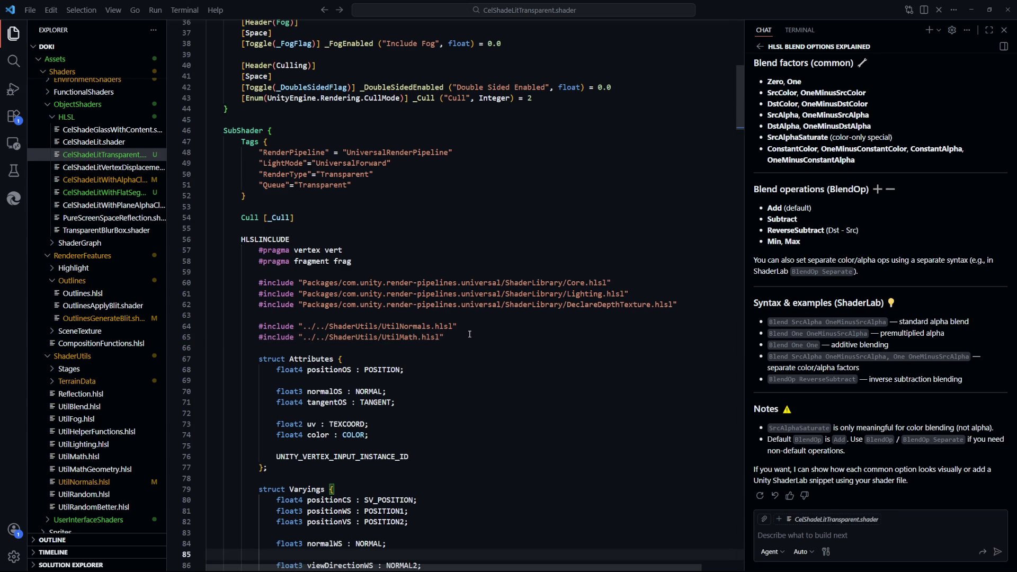
{"action": "scroll", "coordinate": [469, 334], "scroll_direction": "down", "scroll_amount": 20}
{"action": "key", "text": "alt+Tab"}
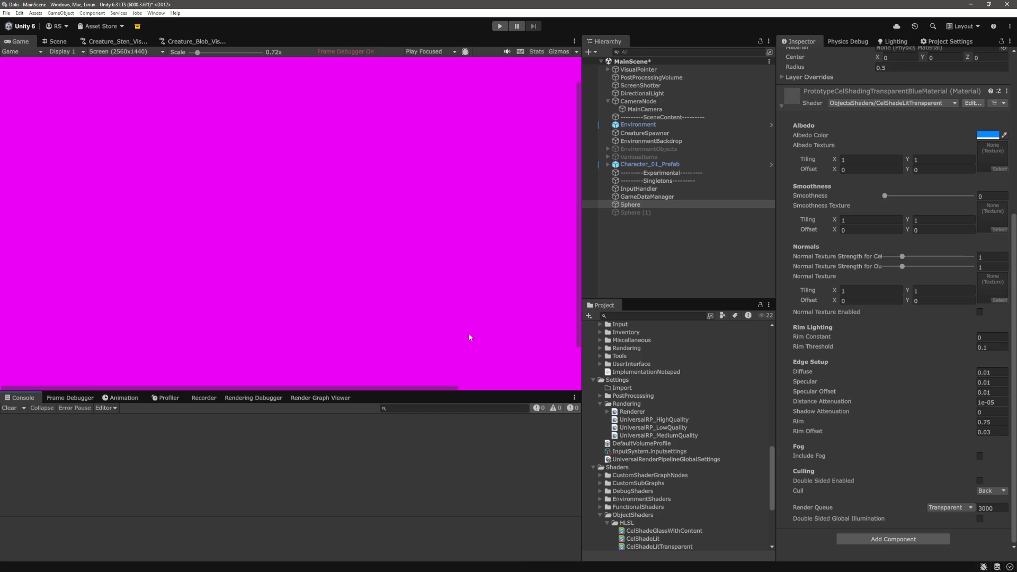
Compare Frame Debugger event #74 Draw Procedural with the OutlineDataRenderPass output
{"action": "left_click", "coordinate": [68, 397]}
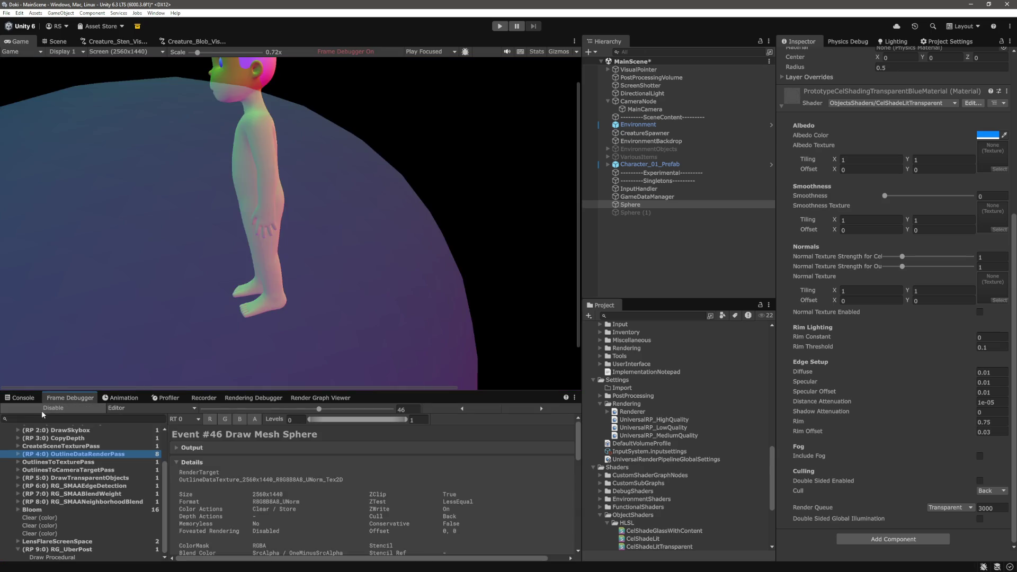
{"action": "left_click", "coordinate": [78, 408]}
{"action": "left_click", "coordinate": [78, 408]}
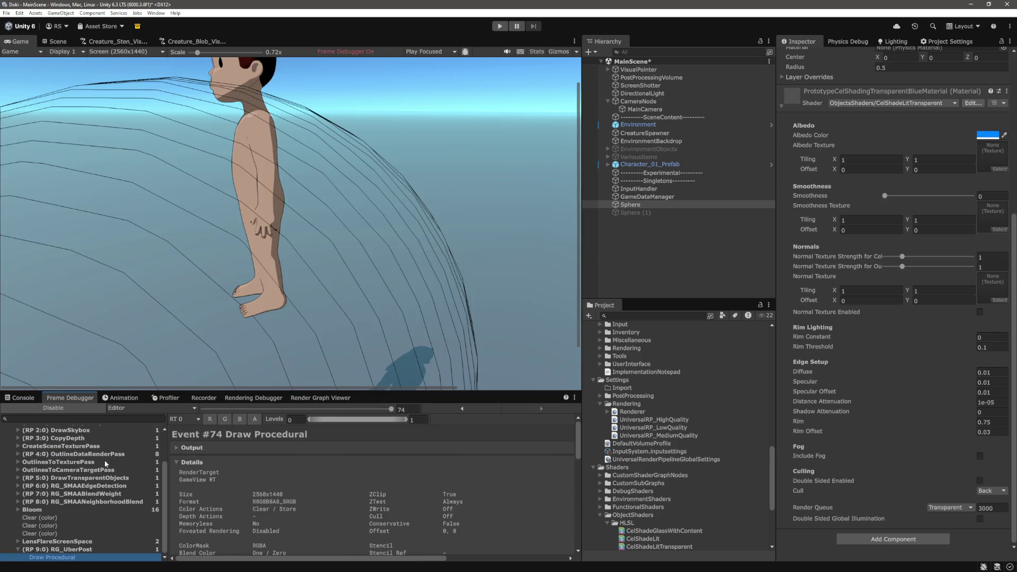
{"action": "left_click", "coordinate": [92, 456]}
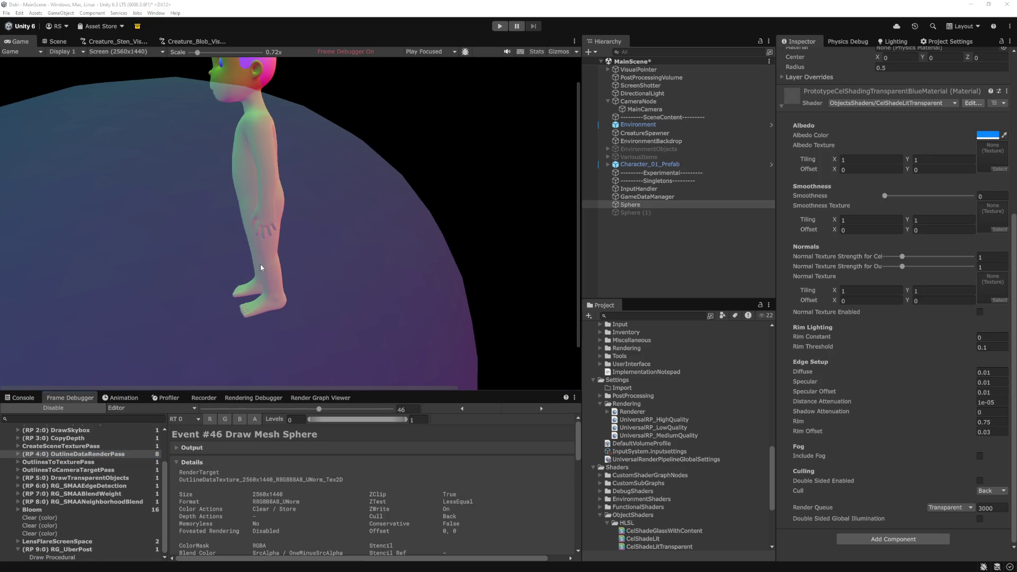
{"action": "key", "text": "alt+Tab"}
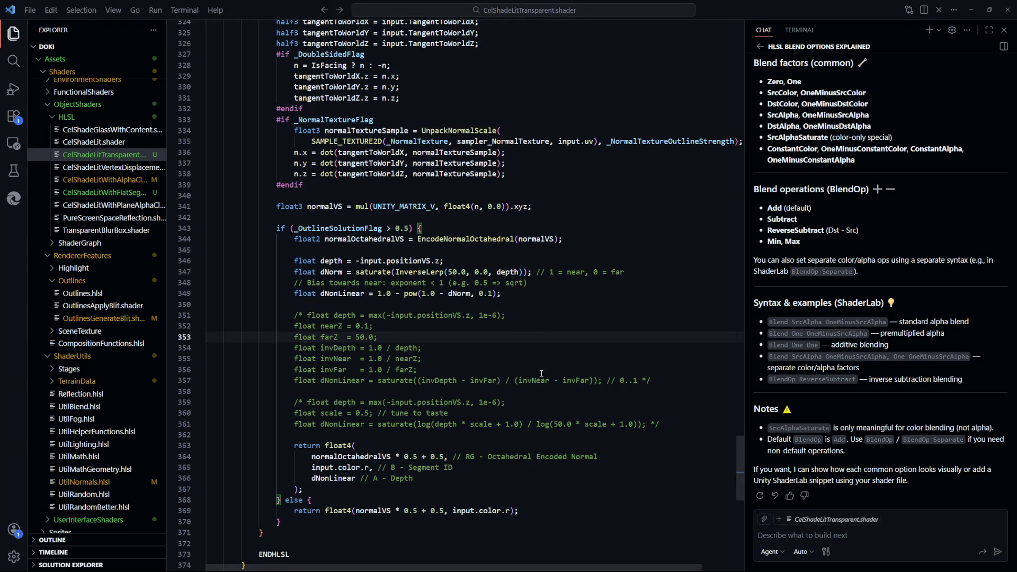
Temporarily make the shader return a constant depth of 1 instead of dNonLinear and preview it in Unity
{"action": "scroll", "coordinate": [466, 373], "scroll_direction": "up", "scroll_amount": 2}
{"action": "scroll", "coordinate": [465, 382], "scroll_direction": "down", "scroll_amount": 4}
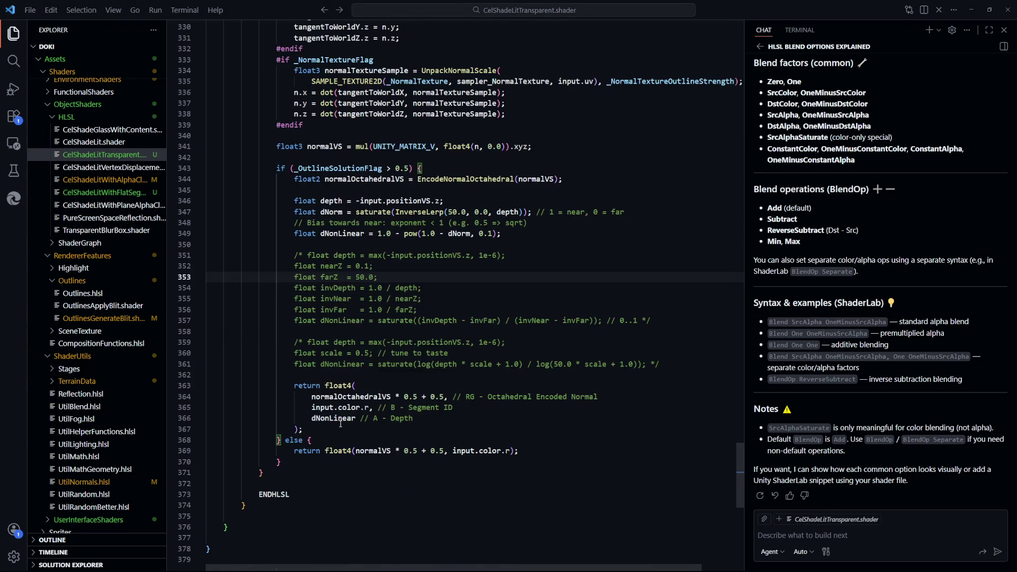
{"action": "double_click", "coordinate": [332, 418]}
{"action": "type", "text": "1"}
{"action": "key", "text": "alt+Tab"}
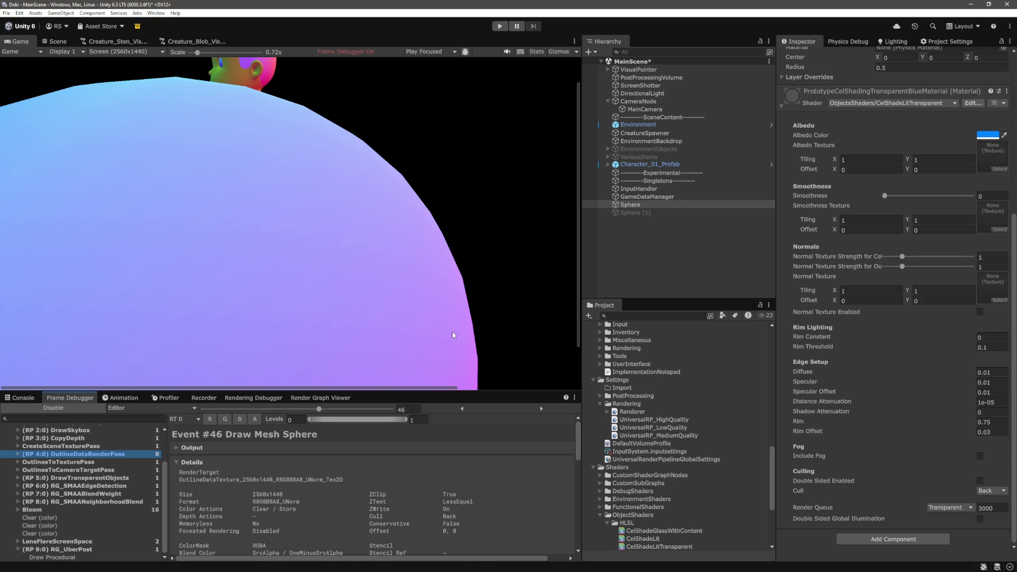
Undo the test value to restore dNonLinear, highlight its pow calculation line, and recheck Unity
{"action": "key", "text": "alt+Tab"}
{"action": "key", "text": "ctrl+z"}
{"action": "left_click", "coordinate": [562, 444]}
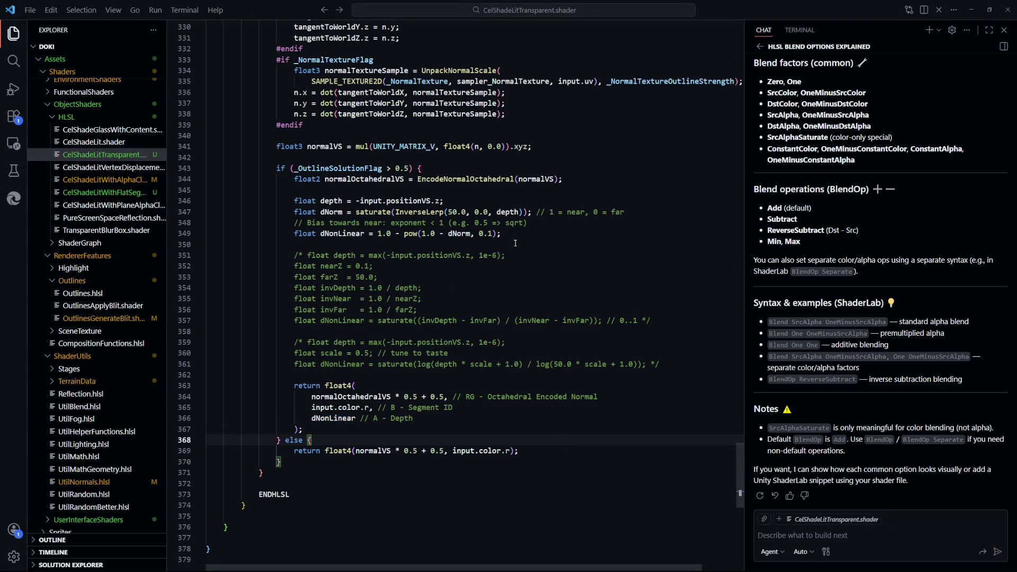
{"action": "left_click_drag", "start_coordinate": [527, 234], "coordinate": [294, 233]}
{"action": "key", "text": "alt+Tab"}
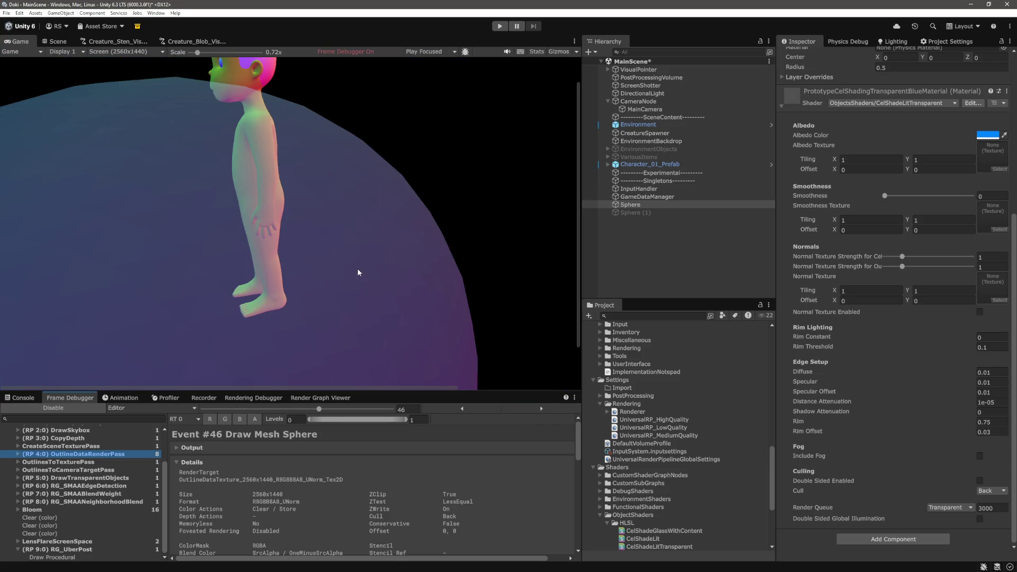
Select the Sphere and adjust its Z and X position values in the Inspector
{"action": "left_click", "coordinate": [695, 243]}
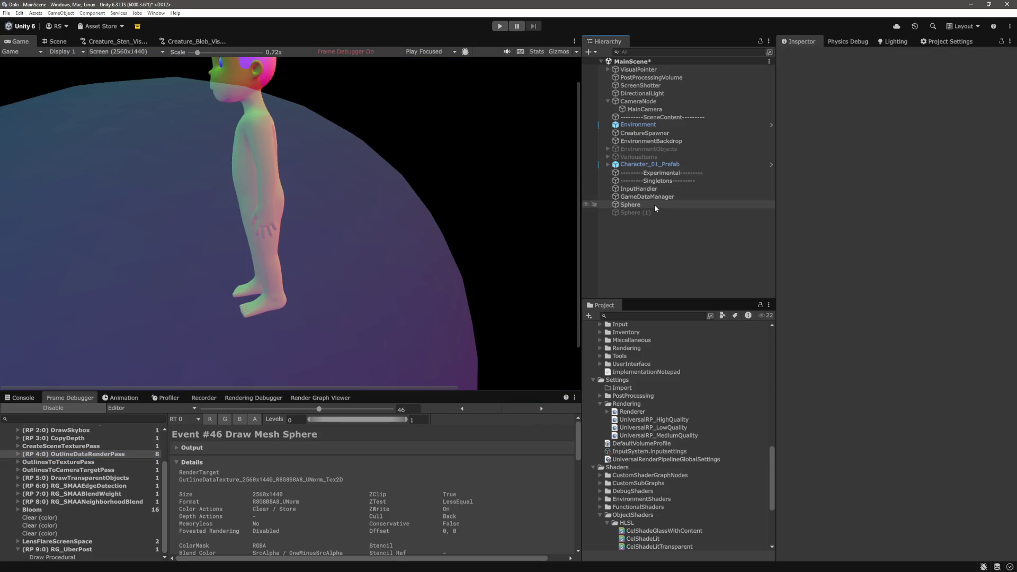
{"action": "left_click", "coordinate": [630, 204]}
{"action": "left_click", "coordinate": [989, 95]}
{"action": "type", "text": "1.23"}
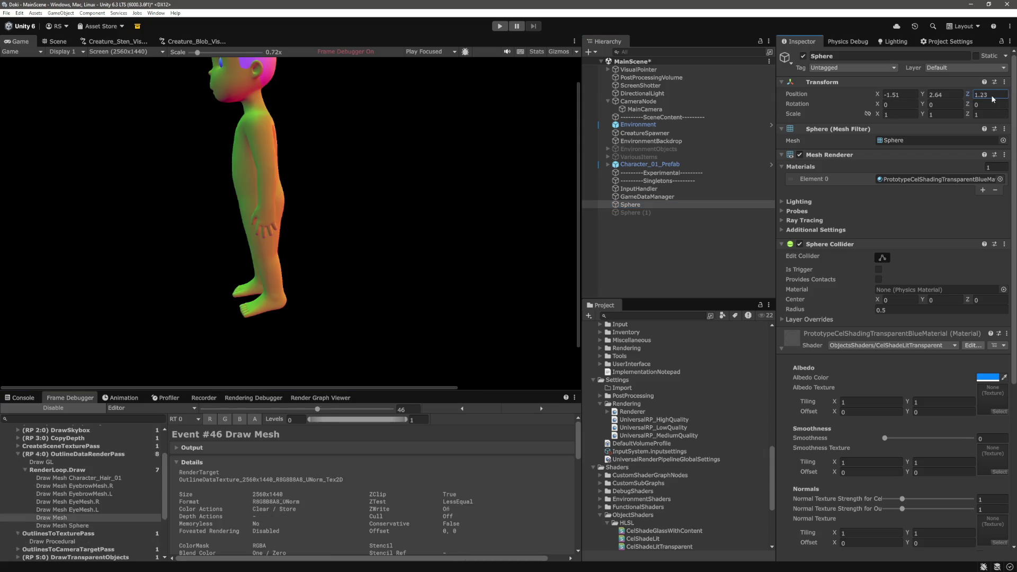
{"action": "left_click_drag", "start_coordinate": [970, 94], "coordinate": [964, 96]}
{"action": "left_click", "coordinate": [889, 96]}
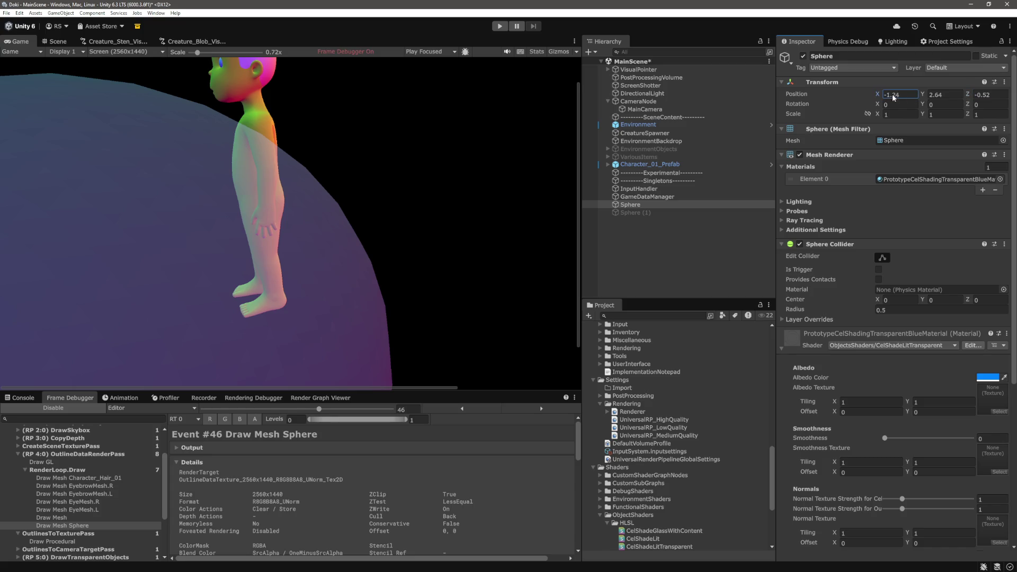
{"action": "type", "text": "1.34"}
Disable the Frame Debugger, slide the sphere along X, change Z, and recheck OutlineDataRenderPass
{"action": "left_click", "coordinate": [53, 408]}
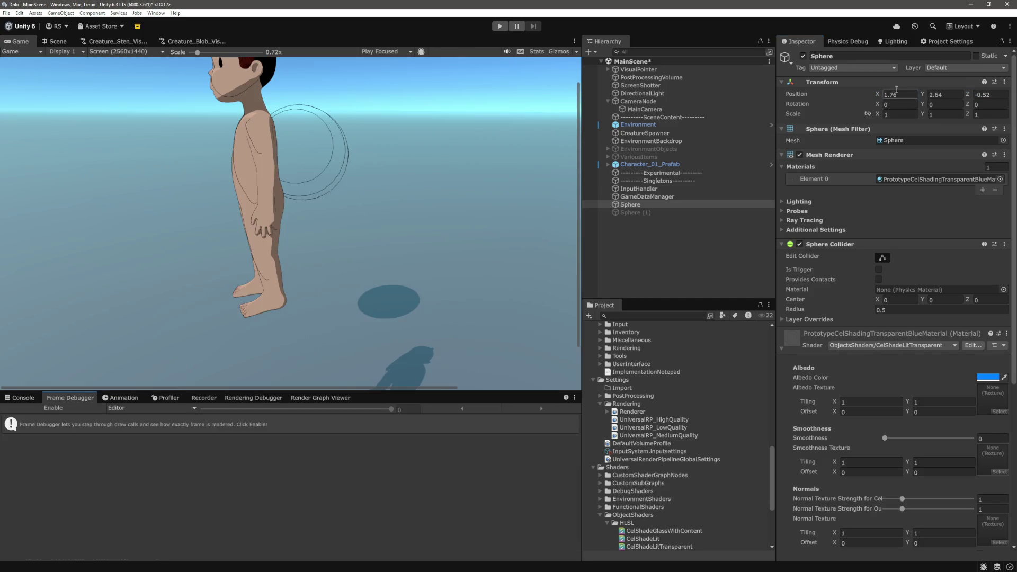
{"action": "mouse_move", "coordinate": [877, 94]}
{"action": "left_mouse_down"}
{"action": "mouse_move", "coordinate": [980, 103]}
{"action": "mouse_move", "coordinate": [47, 122]}
{"action": "mouse_move", "coordinate": [139, 126]}
{"action": "left_mouse_up"}
{"action": "left_click", "coordinate": [977, 95]}
{"action": "type", "text": "0.2"}
{"action": "key", "text": "BackSpace"}
{"action": "key", "text": "BackSpace"}
{"action": "key", "text": "BackSpace"}
{"action": "type", "text": "-2.24"}
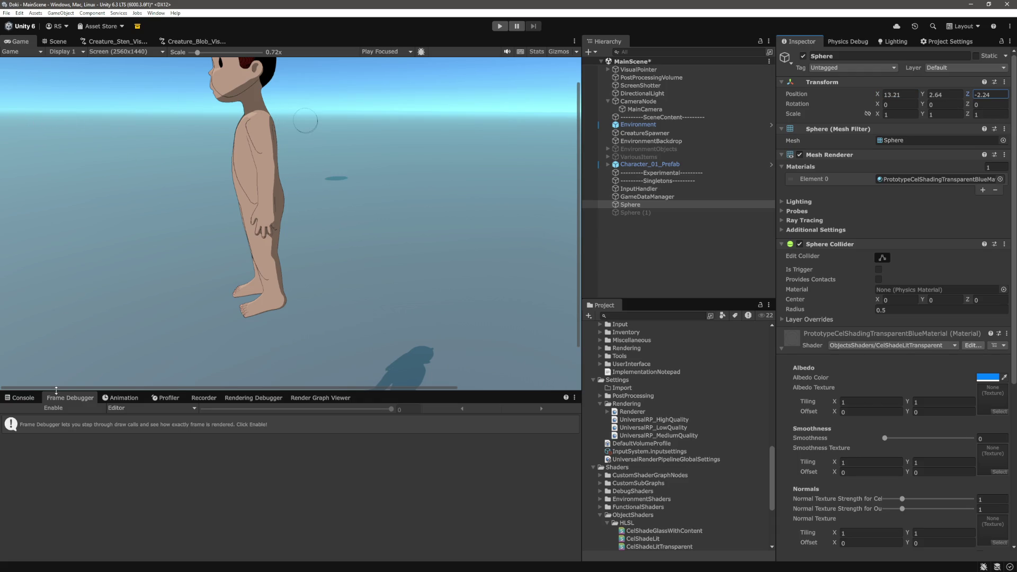
{"action": "left_click", "coordinate": [76, 405]}
{"action": "left_click", "coordinate": [91, 501]}
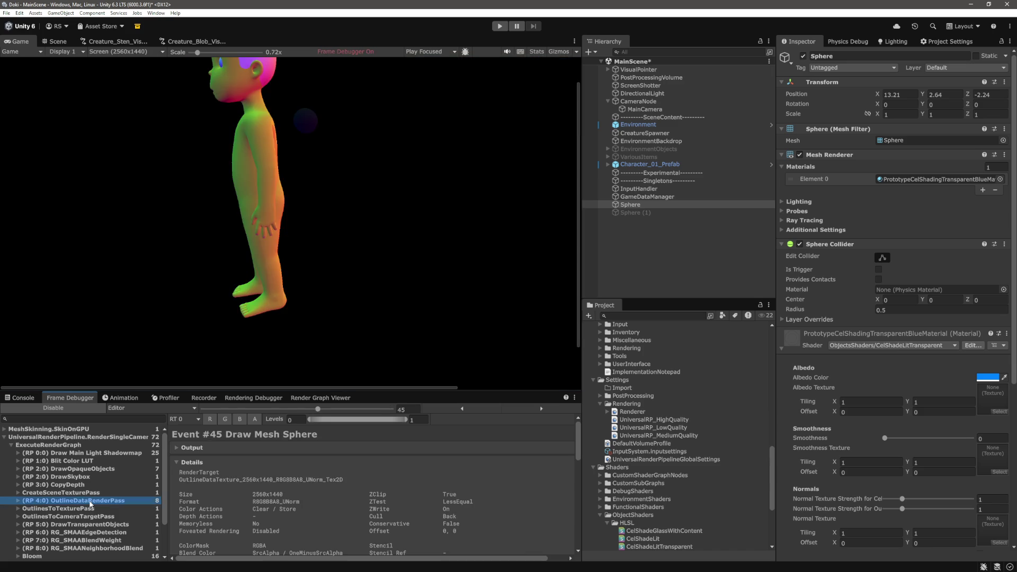
Edit the sphere's X position again, with the Frame Debugger off to see the normal render
{"action": "left_click", "coordinate": [886, 95]}
{"action": "type", "text": "14.42"}
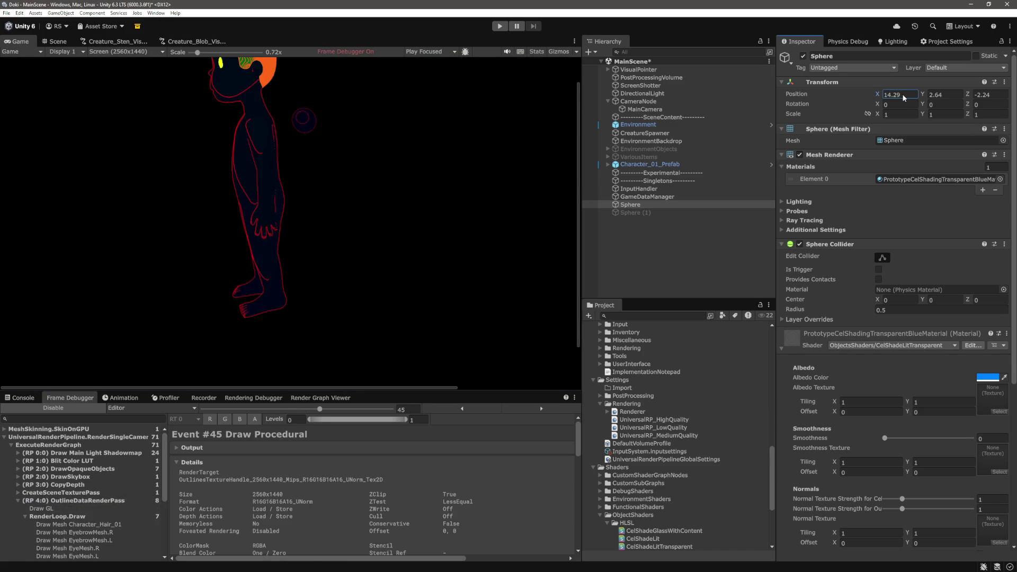
{"action": "left_click", "coordinate": [88, 408]}
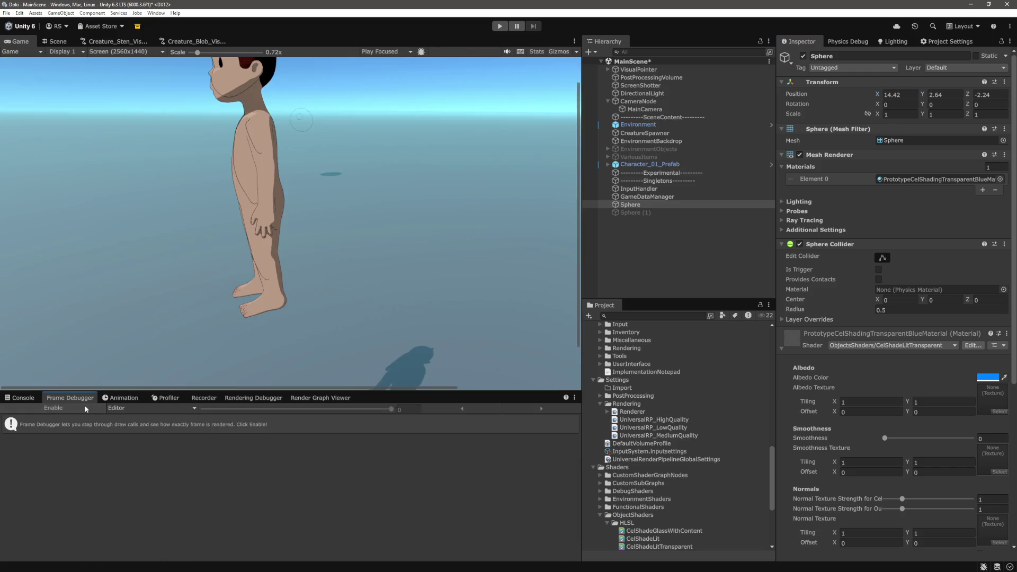
{"action": "left_click", "coordinate": [84, 405]}
{"action": "left_click", "coordinate": [84, 408]}
{"action": "left_click", "coordinate": [899, 94]}
{"action": "type", "text": "36"}
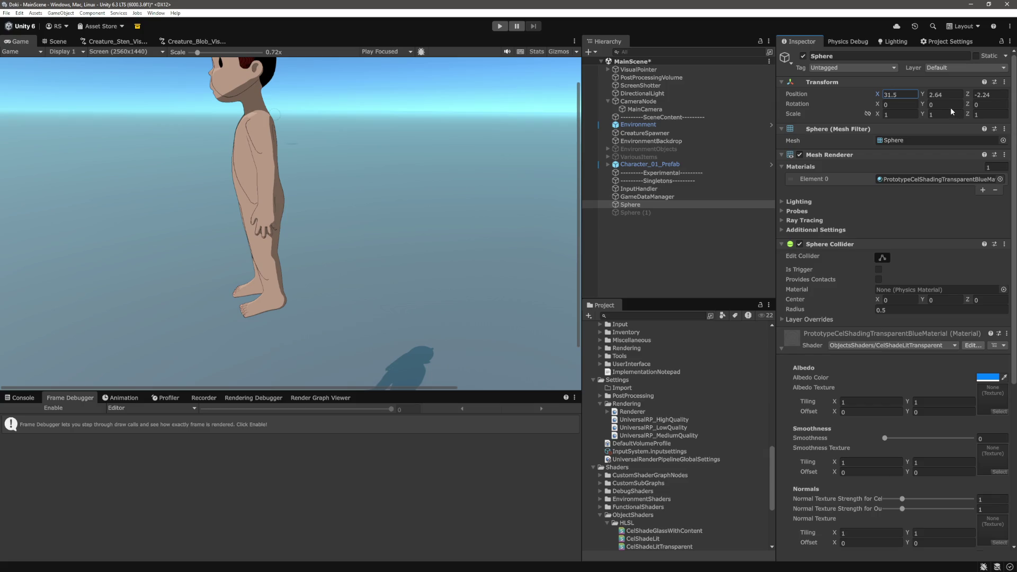
Change the sphere's Z, re-inspect OutlineDataRenderPass, and settle it near X -1.24, Z -0.1
{"action": "left_click", "coordinate": [978, 95]}
{"action": "type", "text": "1.3"}
{"action": "key", "text": "BackSpace"}
{"action": "key", "text": "BackSpace"}
{"action": "key", "text": "BackSpace"}
{"action": "type", "text": "-4.1"}
{"action": "left_click", "coordinate": [53, 408]}
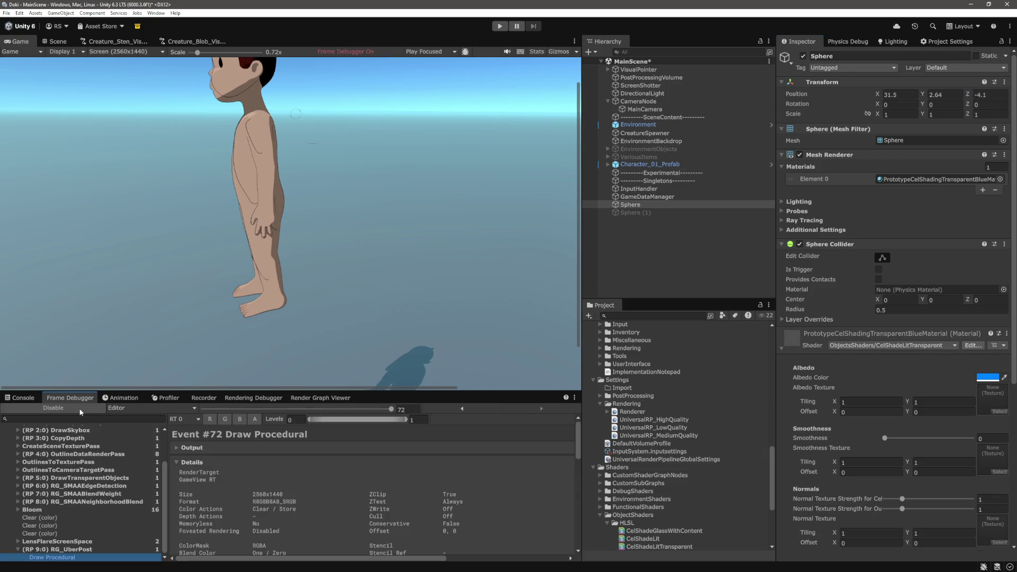
{"action": "scroll", "coordinate": [93, 503], "scroll_direction": "up", "scroll_amount": 3}
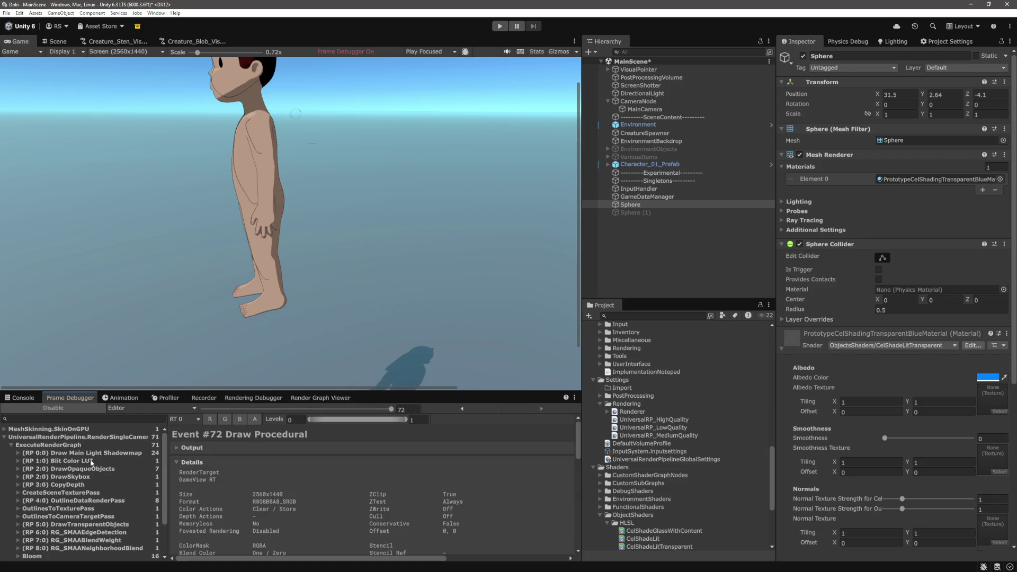
{"action": "left_click", "coordinate": [79, 501]}
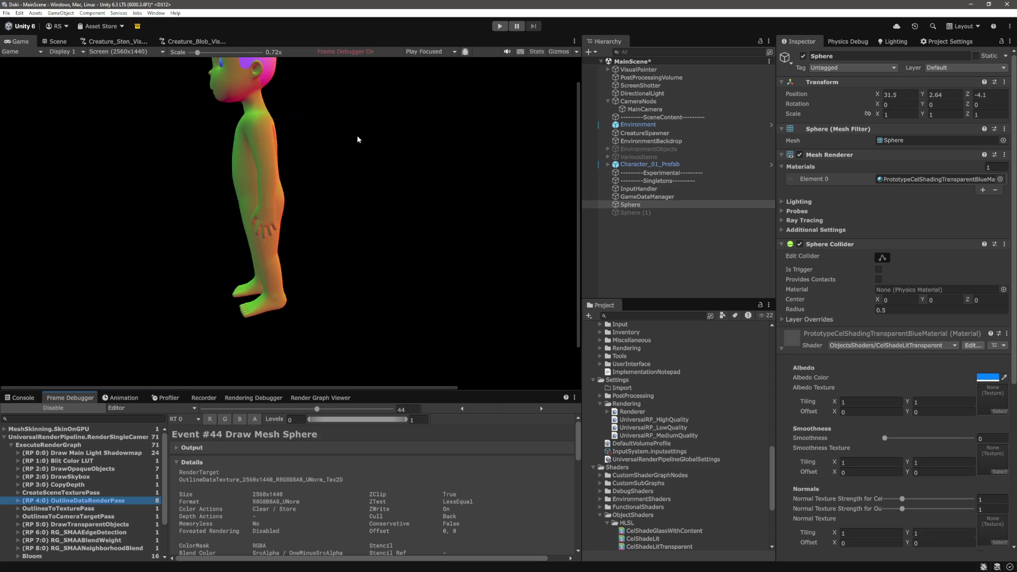
{"action": "left_click", "coordinate": [58, 409]}
{"action": "left_click", "coordinate": [888, 96]}
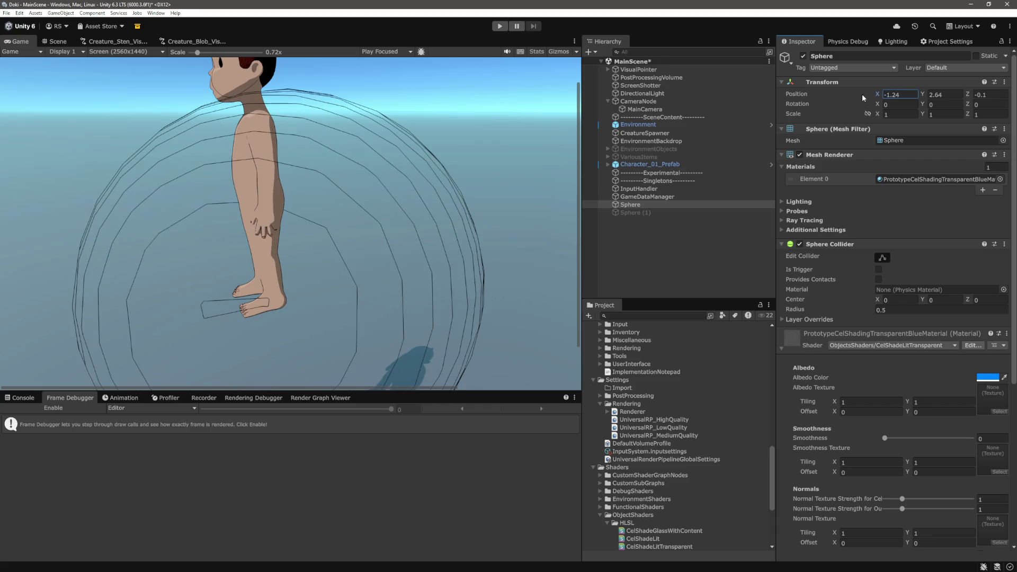
Enable the Frame Debugger and view OutlineDataRenderPass event #46, where the sphere covers the character
{"action": "left_click", "coordinate": [90, 409]}
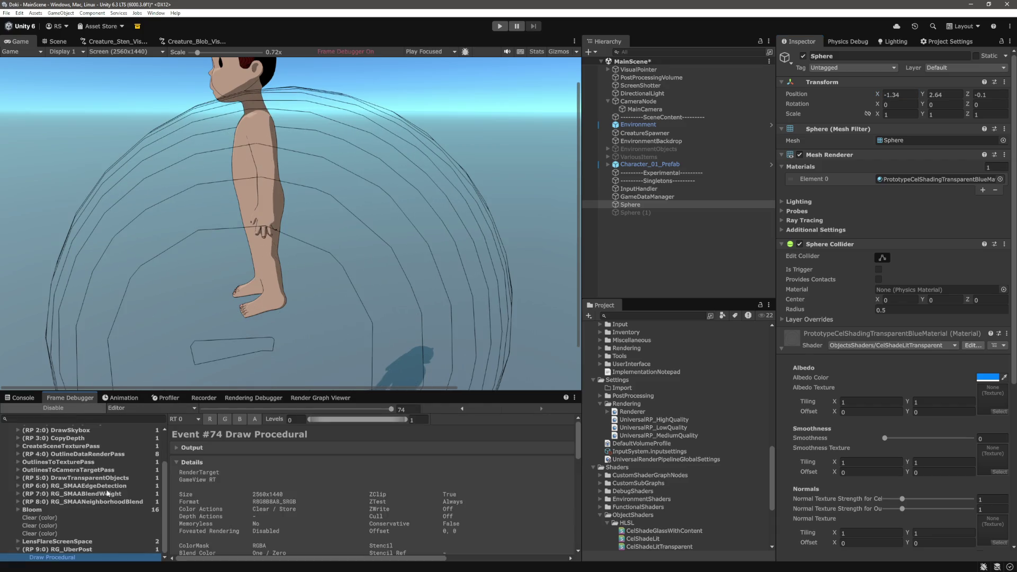
{"action": "scroll", "coordinate": [111, 454], "scroll_direction": "up", "scroll_amount": 3}
{"action": "left_click", "coordinate": [93, 501]}
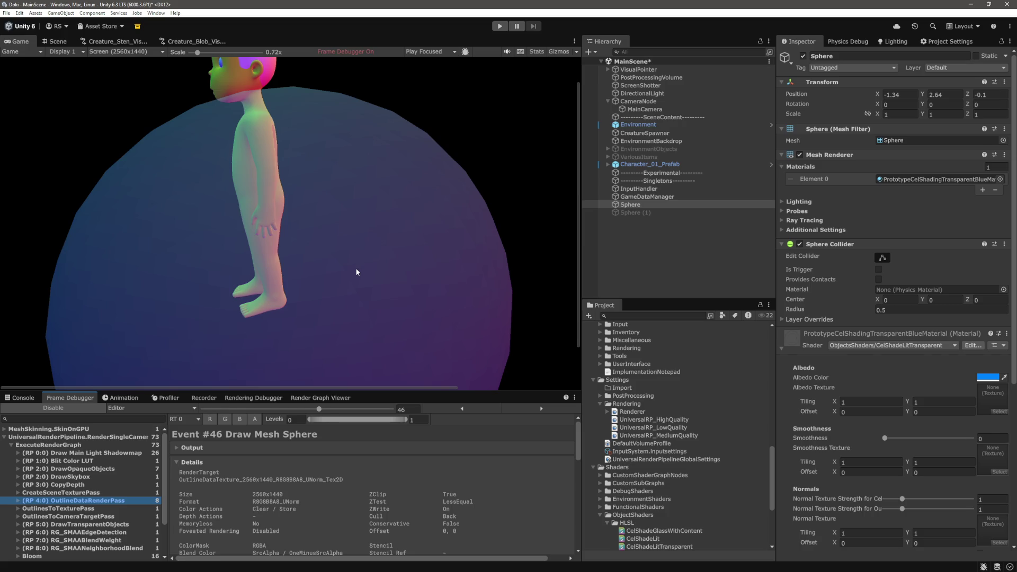
{"action": "key", "text": "alt+Tab"}
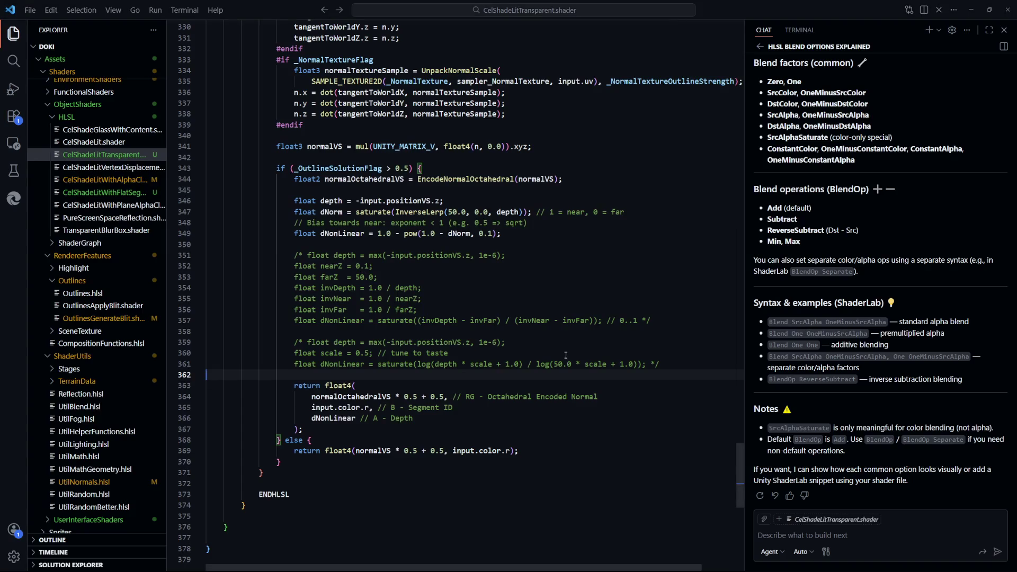
{"action": "key", "text": "Up"}
{"action": "key", "text": "Up"}
{"action": "key", "text": "Up"}
{"action": "key", "text": "Home"}
{"action": "key", "text": "ctrl+shift+Right"}
{"action": "type", "text": "1"}
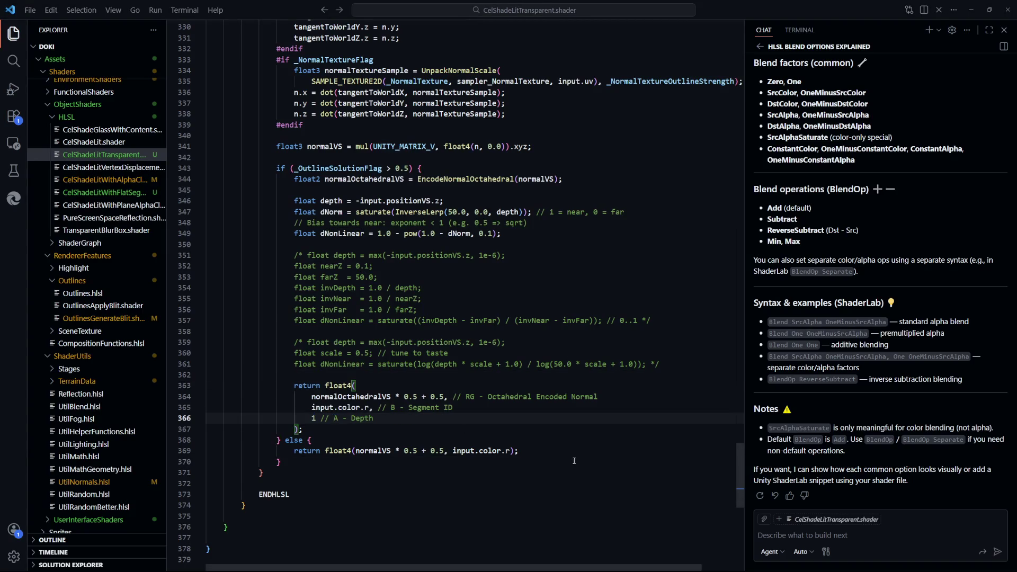
{"action": "key", "text": "ctrl+z"}
{"action": "left_click", "coordinate": [560, 428]}
{"action": "left_click_drag", "start_coordinate": [294, 234], "coordinate": [501, 233]}
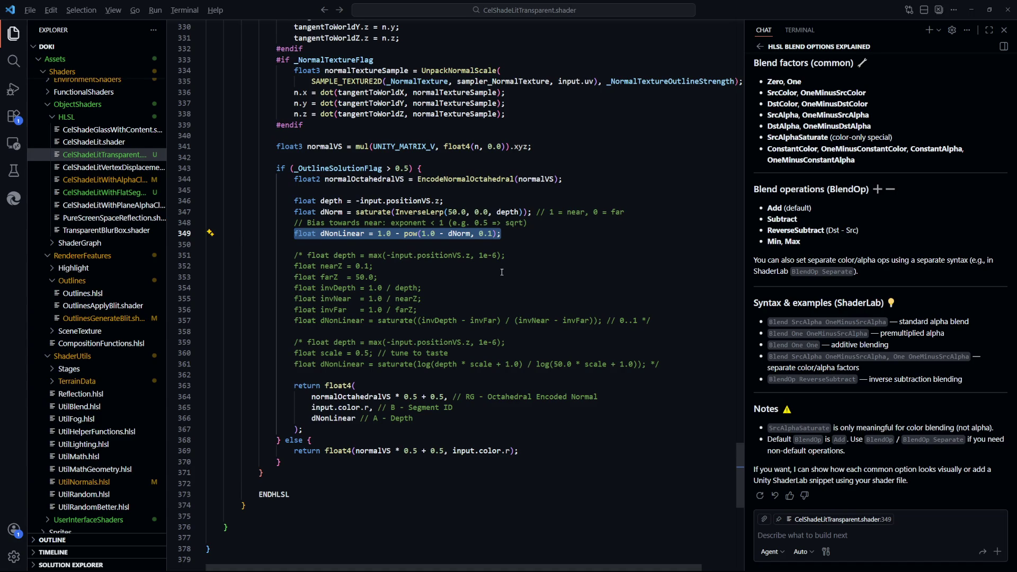
Compare the pow(1.0 - dNorm, 0.5) depth result in Unity's Frame Debugger against the shader code
{"action": "key", "text": "alt"}
{"action": "key", "text": "alt+Tab"}
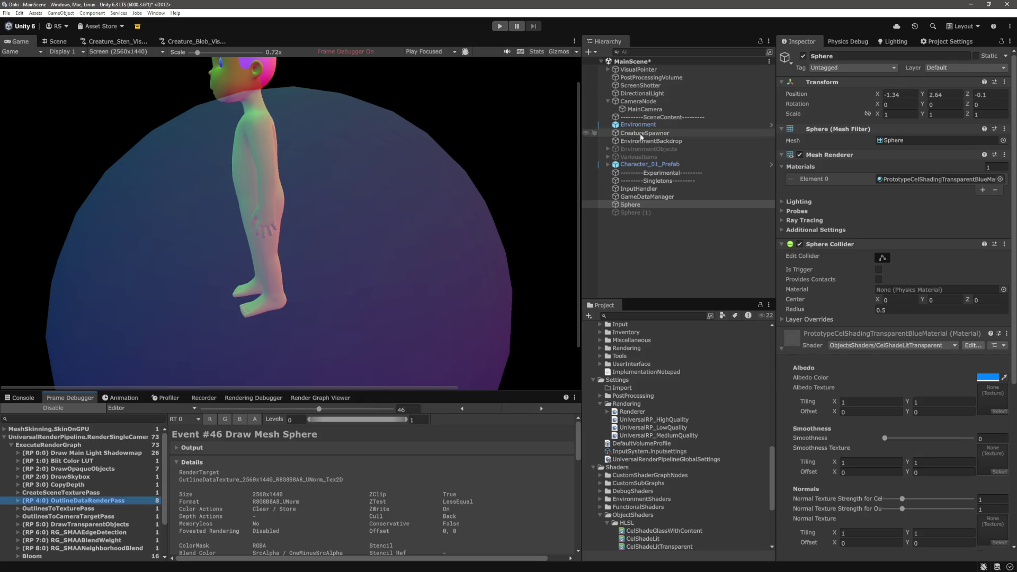
{"action": "key", "text": "alt+Tab"}
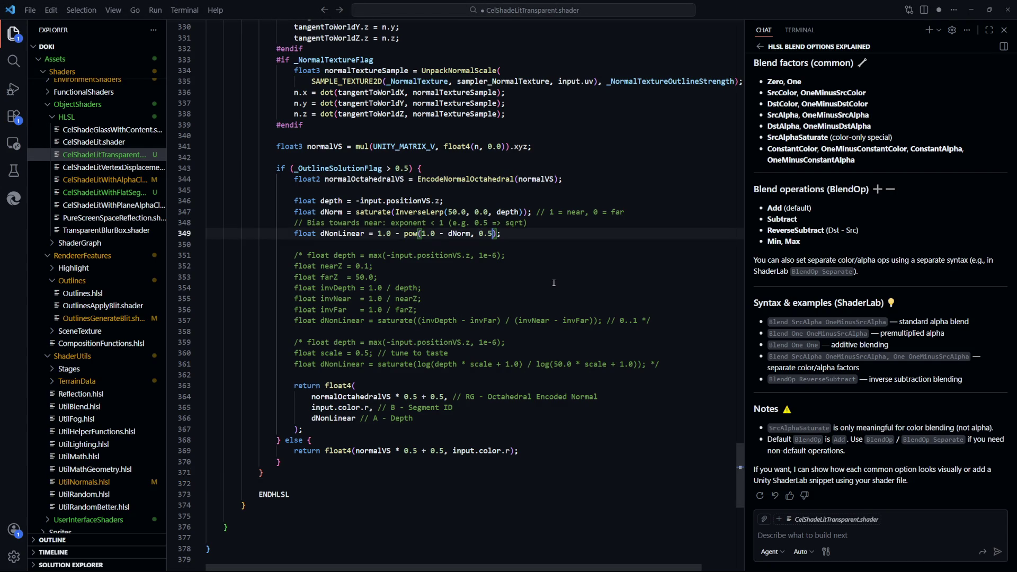
{"action": "key", "text": "alt+Tab"}
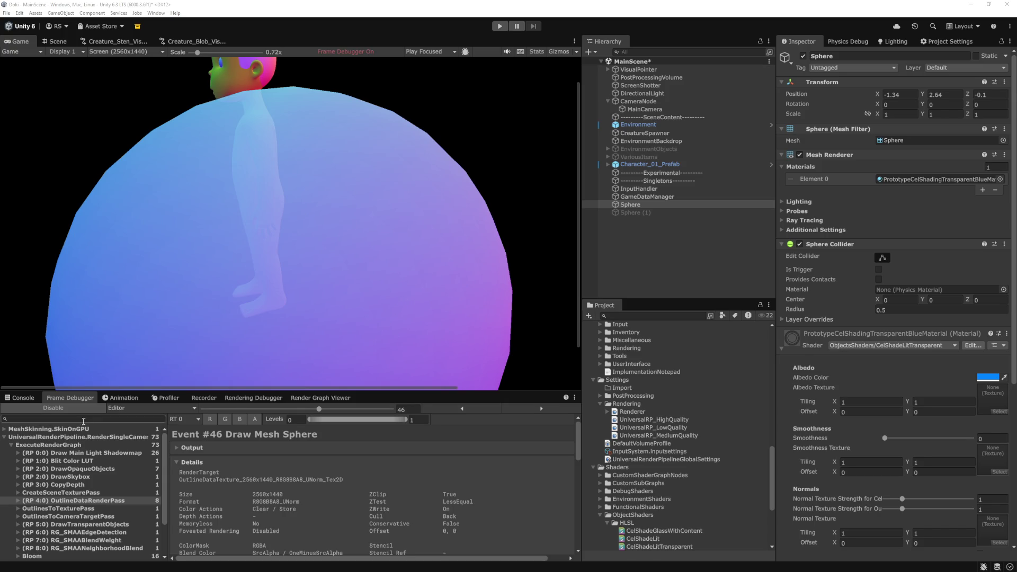
Disable the Frame Debugger and magnify the Game view to 1.5x to inspect the arm outlines
{"action": "left_click", "coordinate": [53, 408]}
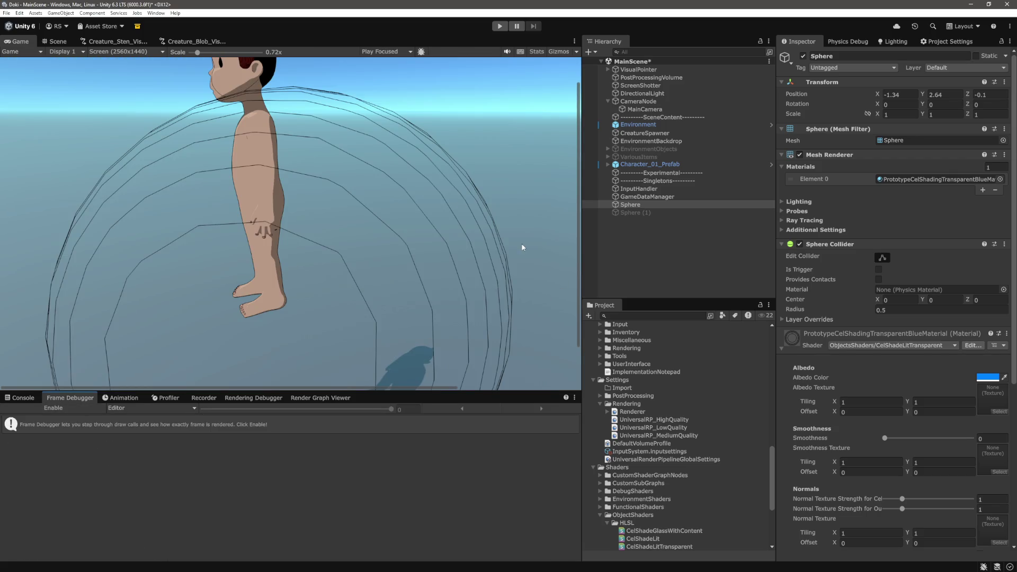
{"action": "left_click", "coordinate": [217, 53]}
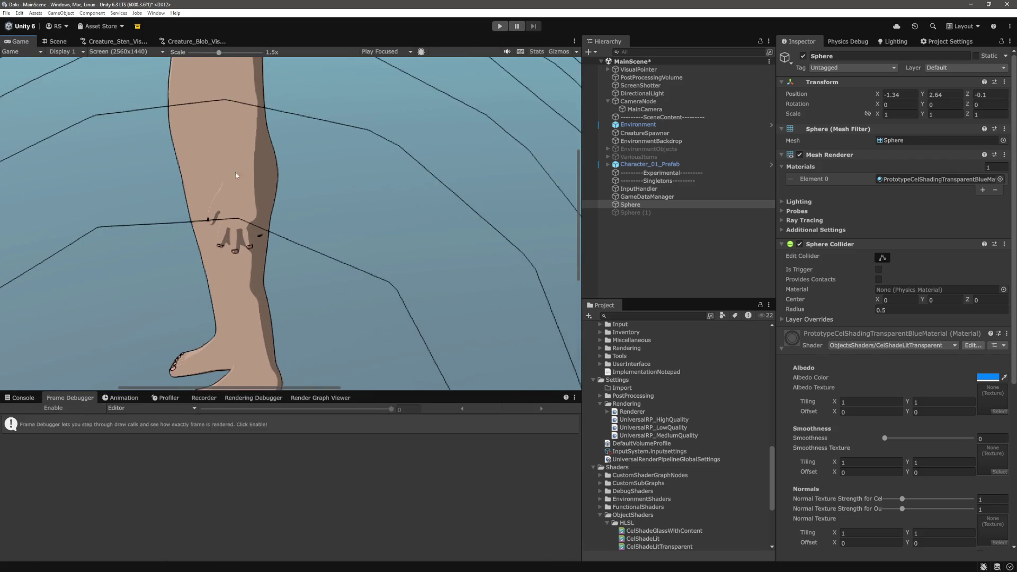
{"action": "mouse_move", "coordinate": [578, 243]}
{"action": "left_mouse_down"}
{"action": "mouse_move", "coordinate": [579, 210]}
{"action": "mouse_move", "coordinate": [195, 166]}
{"action": "left_mouse_up"}
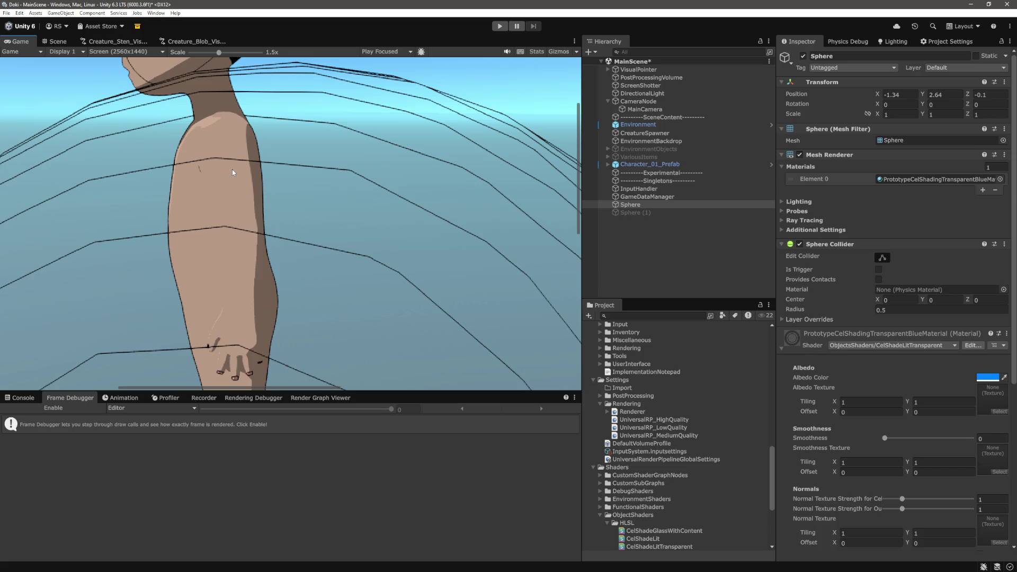
{"action": "key", "text": "alt+Tab"}
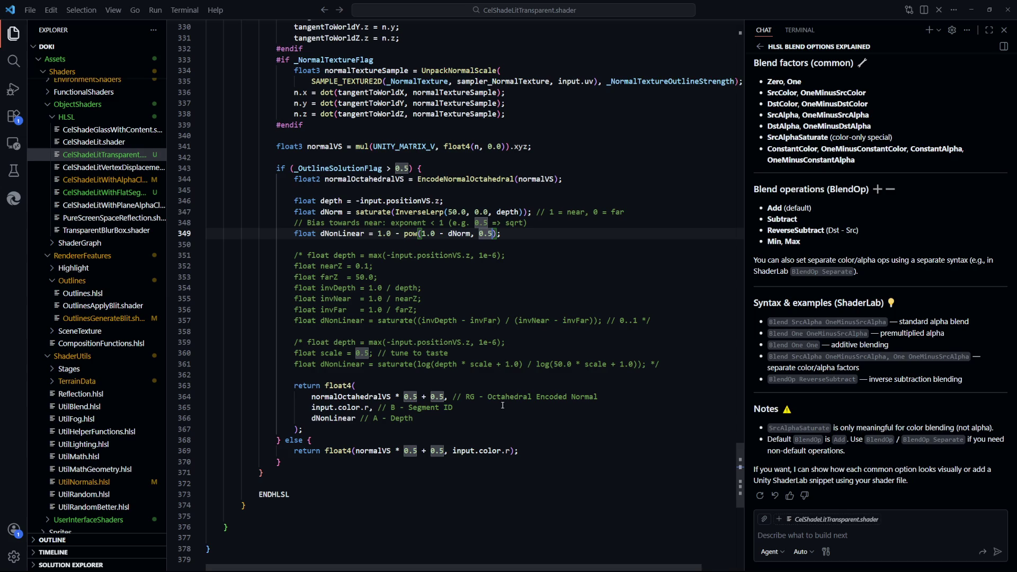
Show the pass's Blend SrcAlpha OneMinusSrcAlpha line beside the chat's full blend-options answer
{"action": "left_click", "coordinate": [423, 414]}
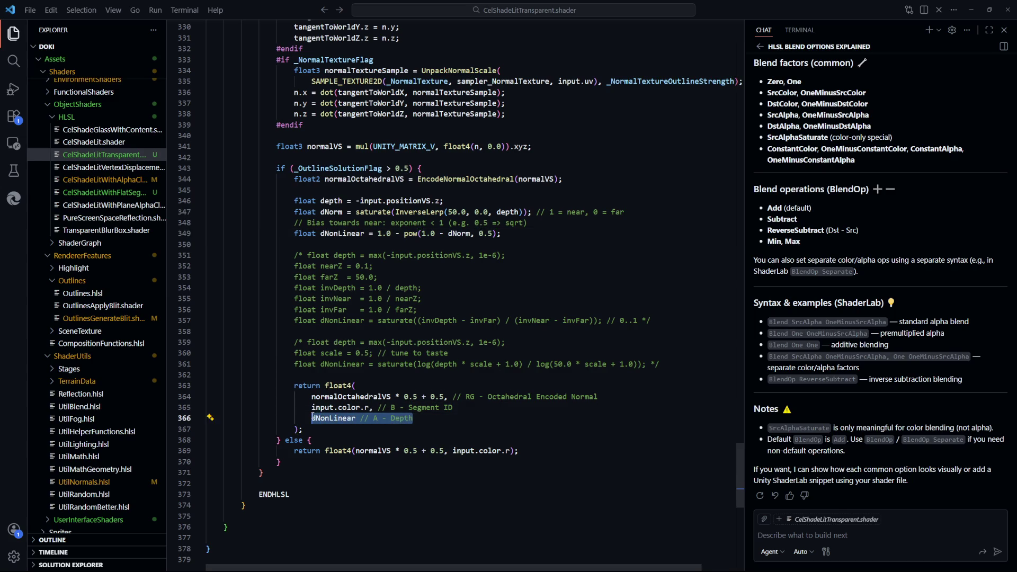
{"action": "left_click", "coordinate": [736, 451]}
{"action": "mouse_move", "coordinate": [736, 495]}
{"action": "left_mouse_down"}
{"action": "mouse_move", "coordinate": [745, 402]}
{"action": "mouse_move", "coordinate": [742, 446]}
{"action": "mouse_move", "coordinate": [735, 91]}
{"action": "mouse_move", "coordinate": [725, 462]}
{"action": "left_mouse_up"}
{"action": "scroll", "coordinate": [741, 446], "scroll_direction": "down", "scroll_amount": 2}
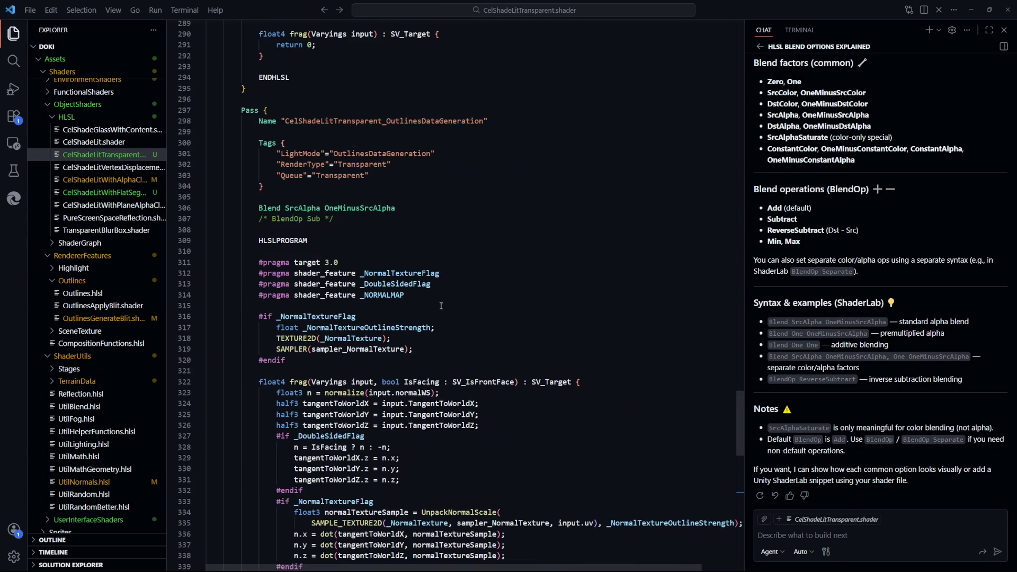
{"action": "scroll", "coordinate": [898, 379], "scroll_direction": "up", "scroll_amount": 3}
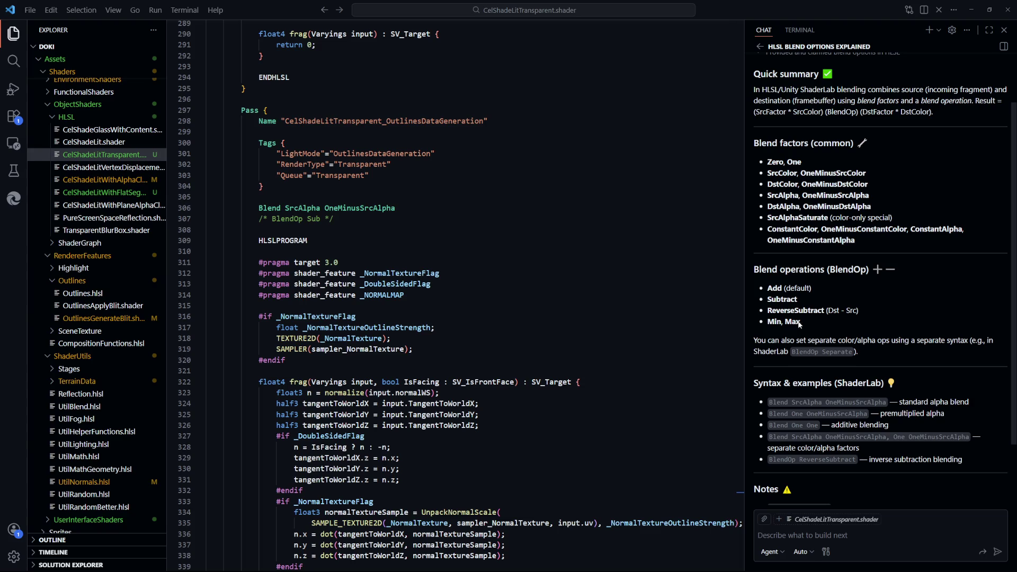
{"action": "scroll", "coordinate": [799, 345], "scroll_direction": "down", "scroll_amount": 1}
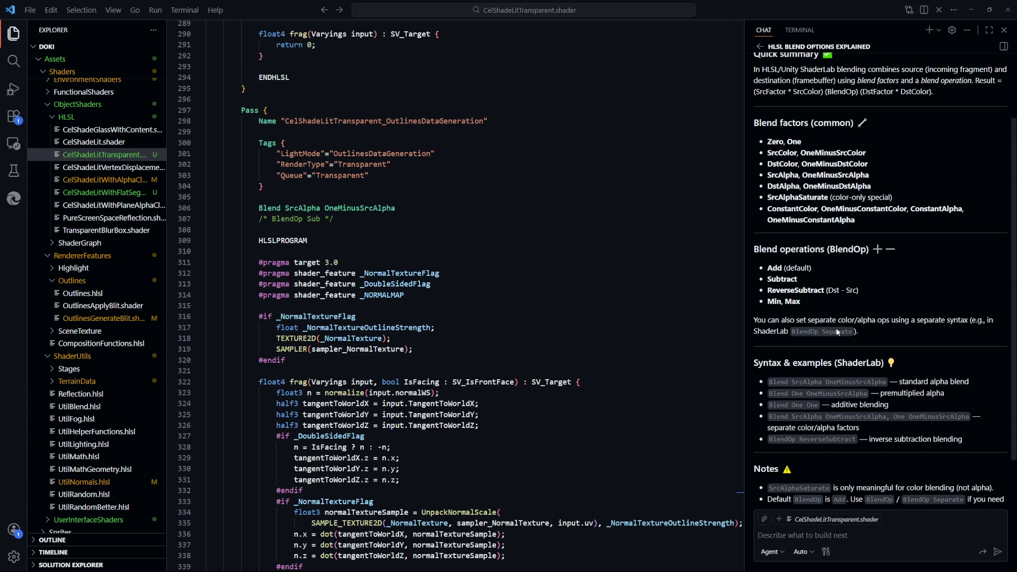
{"action": "scroll", "coordinate": [822, 329], "scroll_direction": "down", "scroll_amount": 1}
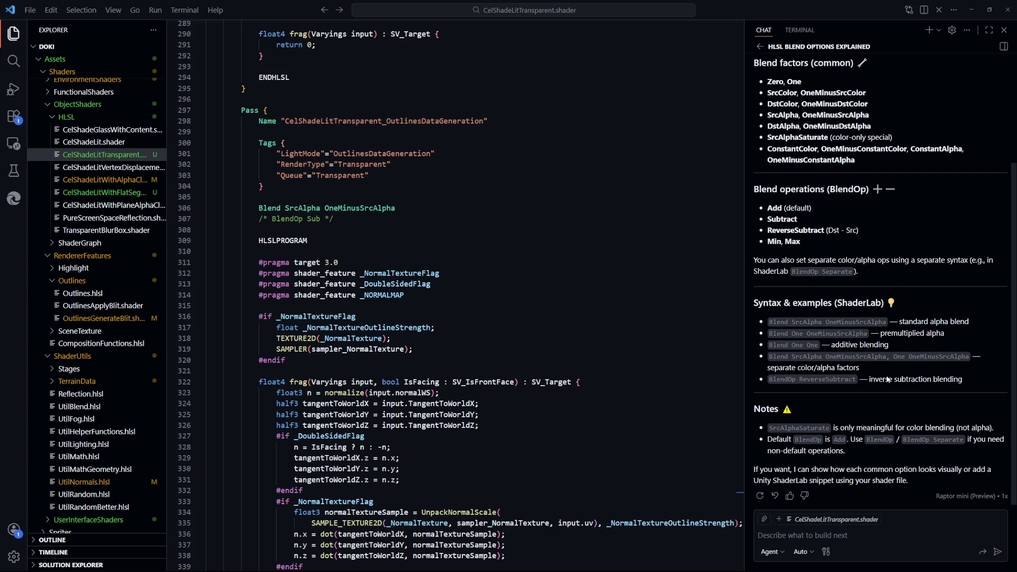
{"action": "left_click", "coordinate": [875, 521]}
{"action": "left_click", "coordinate": [905, 538]}
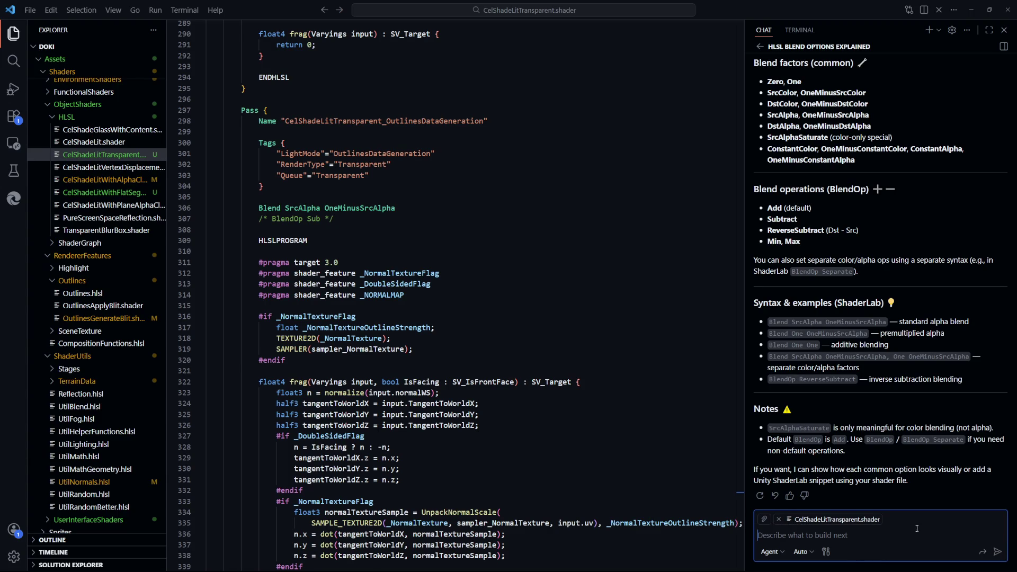
{"action": "type", "text": "Explain more "}
{"action": "type", "text": "regarding BlendOp Separa"}
{"action": "type", "text": "te"}
{"action": "key", "text": "Return"}
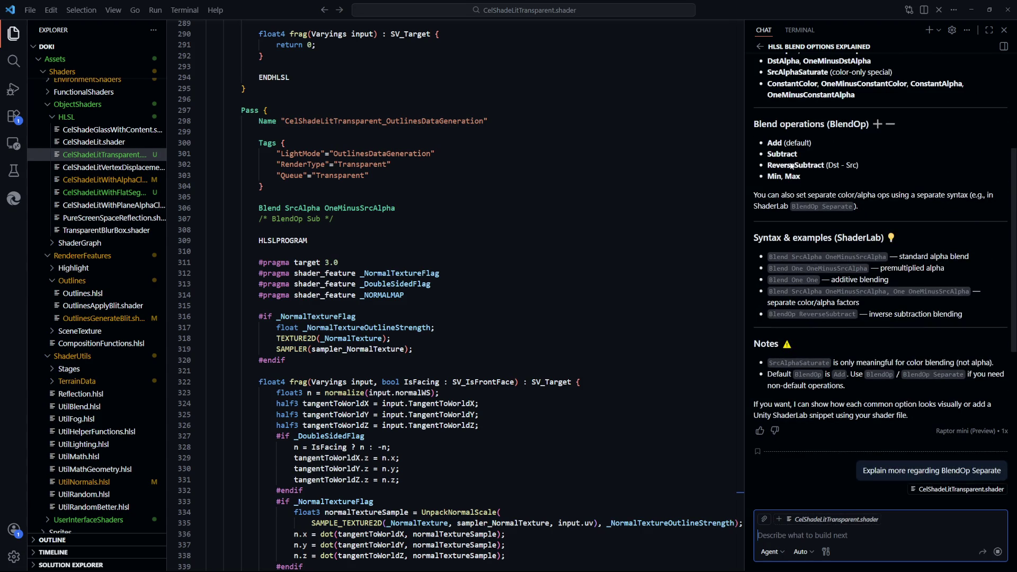
{"action": "scroll", "coordinate": [789, 169], "scroll_direction": "up", "scroll_amount": 2}
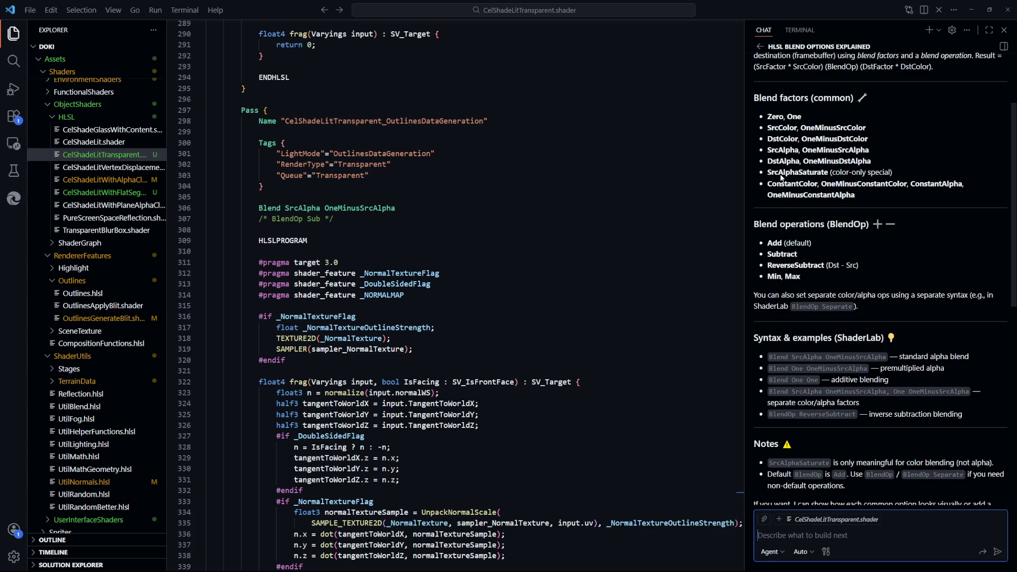
{"action": "scroll", "coordinate": [781, 177], "scroll_direction": "down", "scroll_amount": 3}
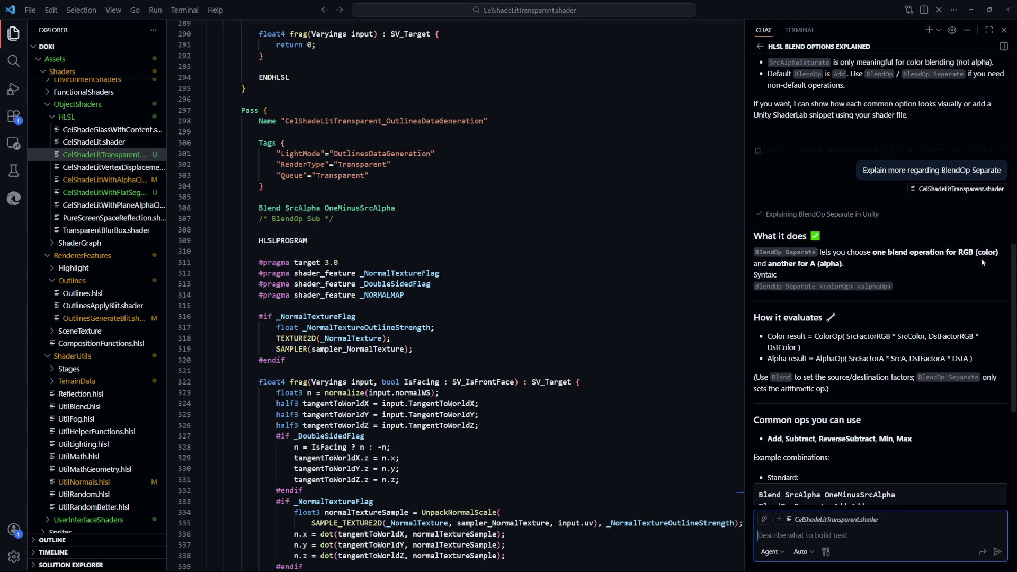
{"action": "scroll", "coordinate": [811, 267], "scroll_direction": "down", "scroll_amount": 1}
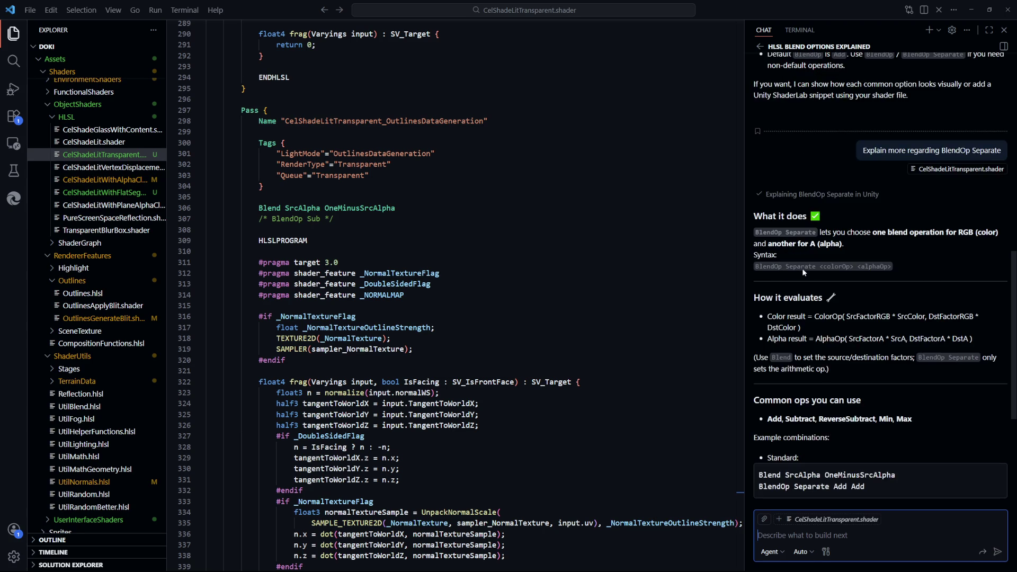
{"action": "scroll", "coordinate": [900, 275], "scroll_direction": "down", "scroll_amount": 2}
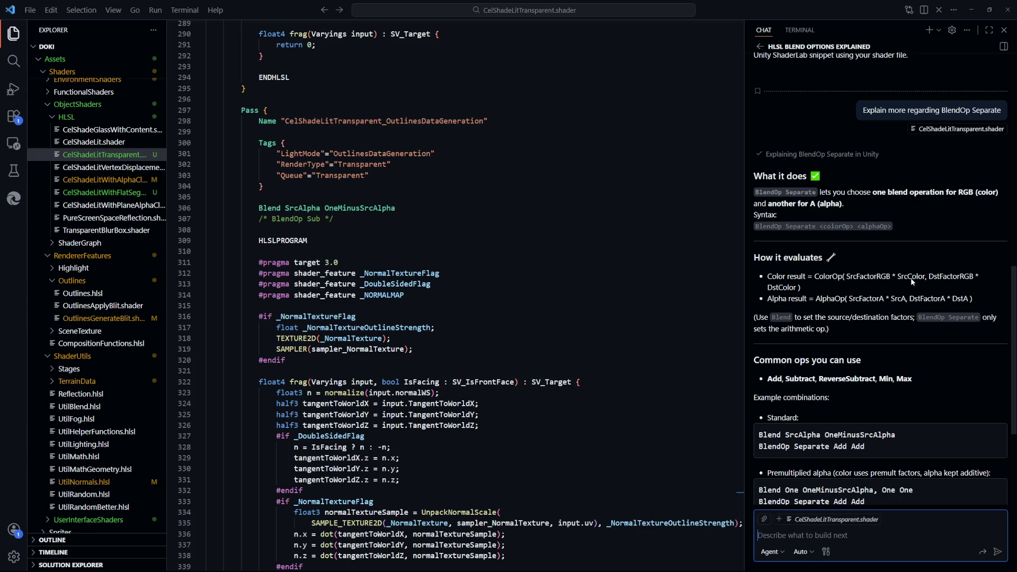
{"action": "scroll", "coordinate": [574, 285], "scroll_direction": "down", "scroll_amount": 15}
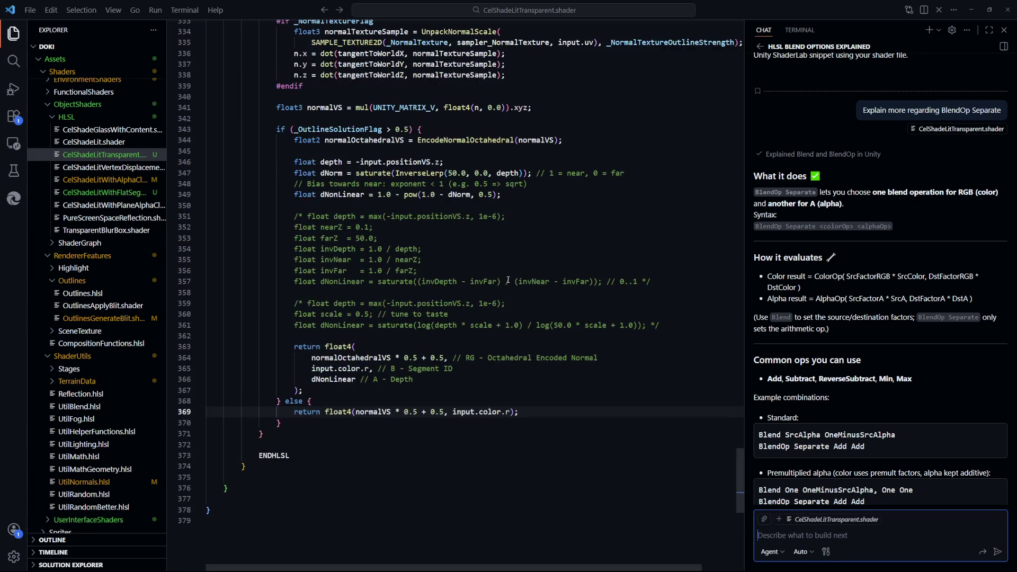
{"action": "scroll", "coordinate": [510, 281], "scroll_direction": "up", "scroll_amount": 4}
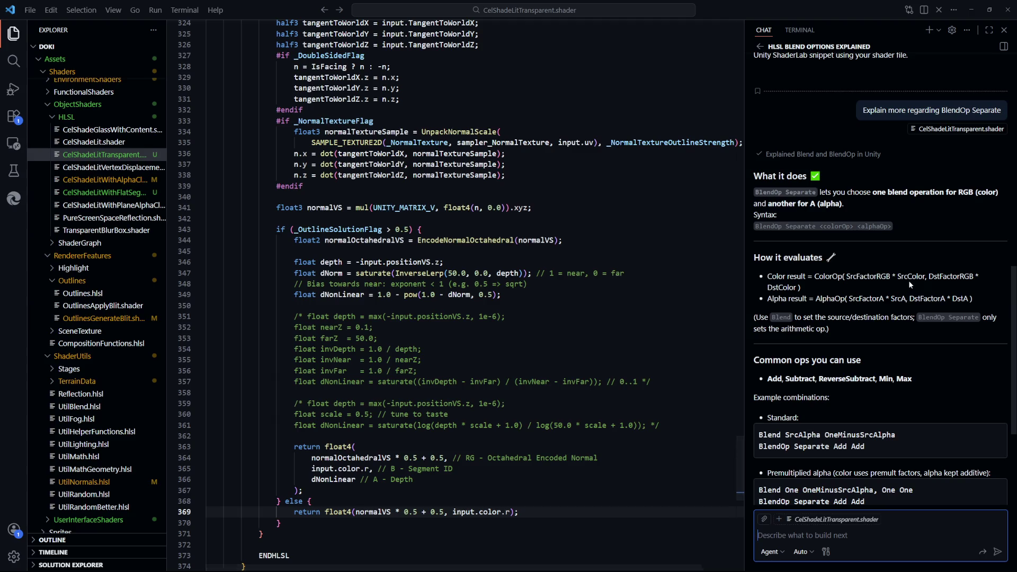
{"action": "scroll", "coordinate": [907, 281], "scroll_direction": "up", "scroll_amount": 8}
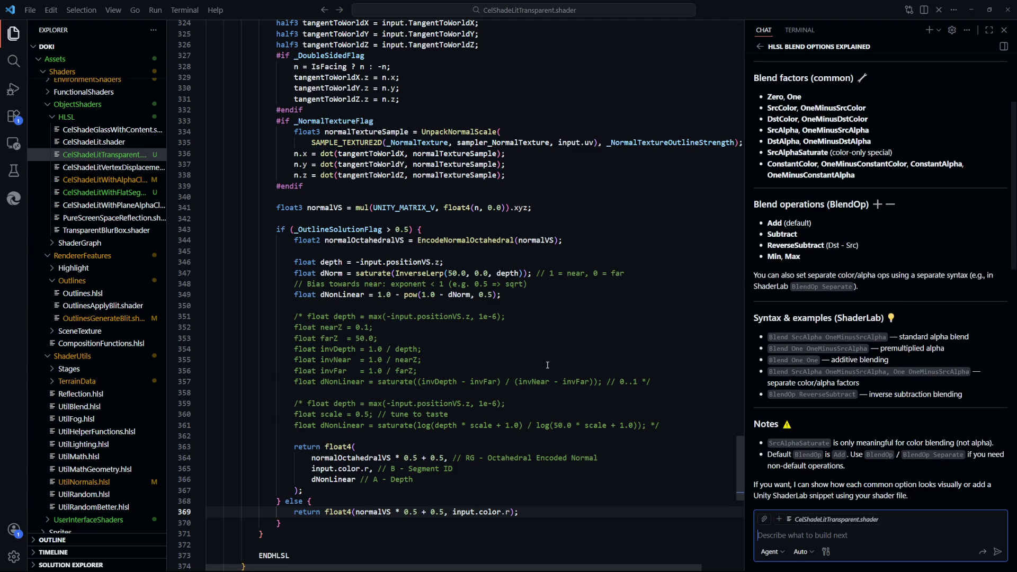
{"action": "scroll", "coordinate": [413, 309], "scroll_direction": "up", "scroll_amount": 12}
{"action": "left_click", "coordinate": [339, 218]}
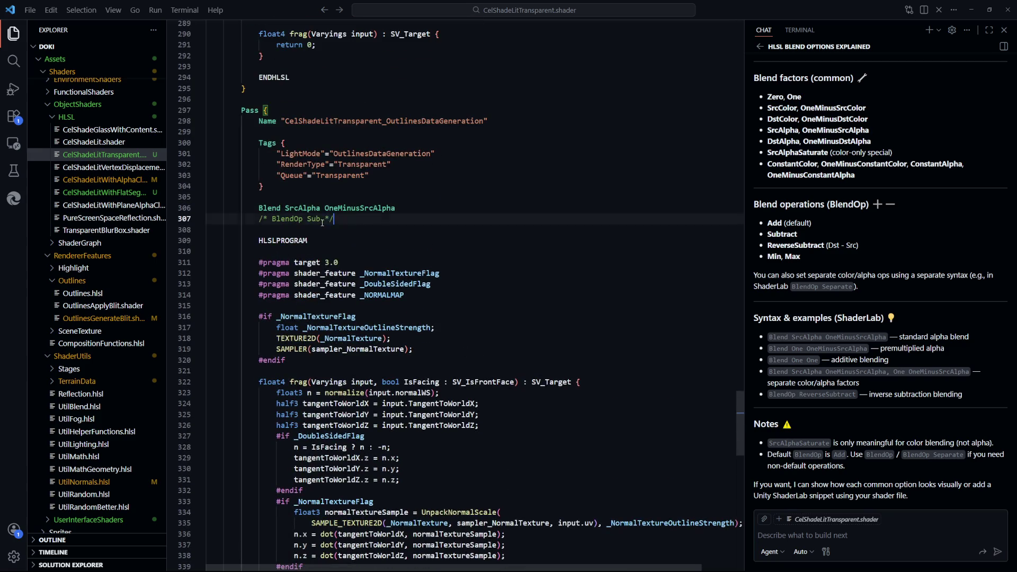
Replace the commented-out BlendOp Sub on line 307 with BlendOp Separate
{"action": "key", "text": "shift+Home"}
{"action": "type", "text": "Blend"}
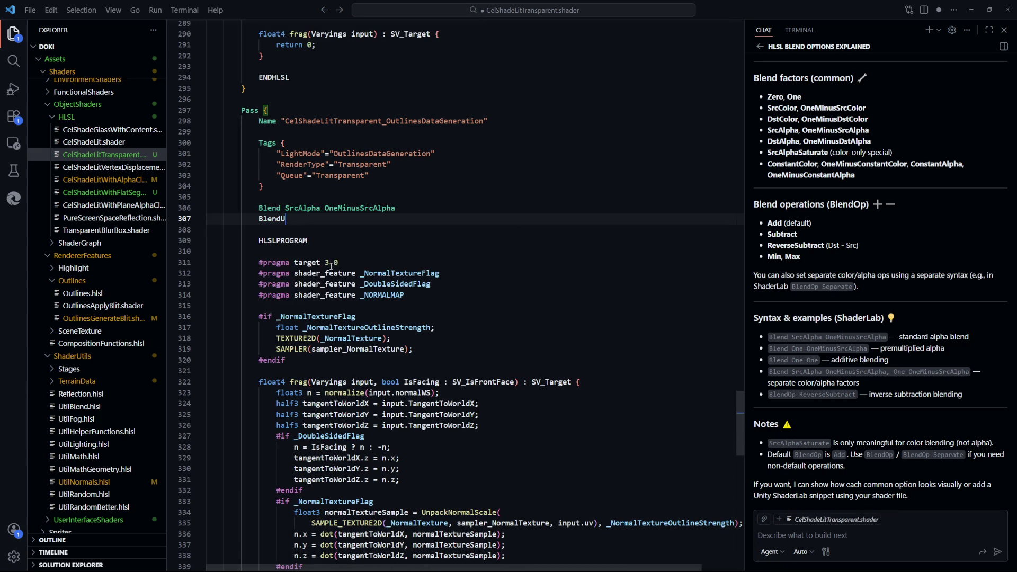
{"action": "type", "text": "Op Sepa"}
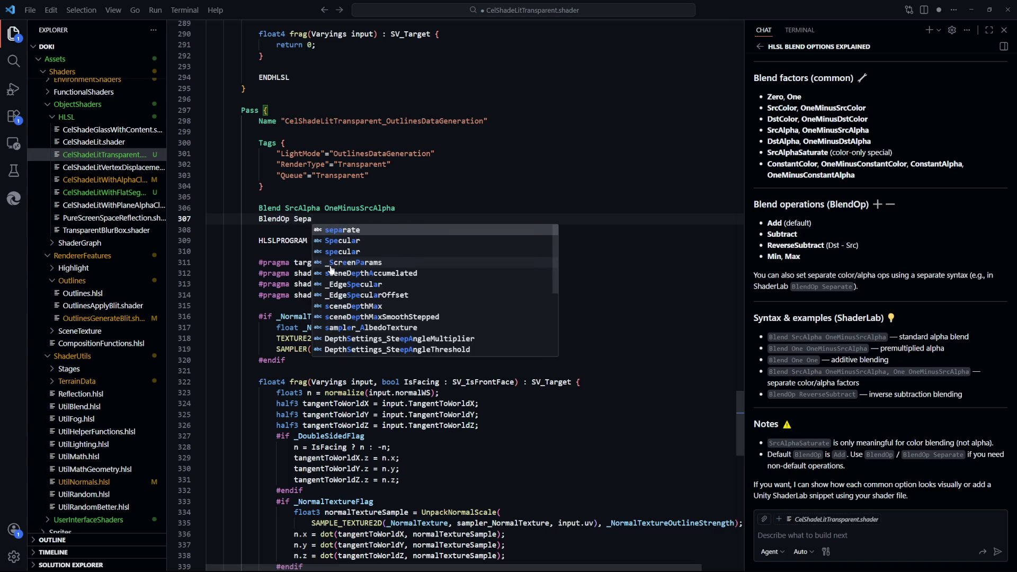
{"action": "key", "text": "Tab"}
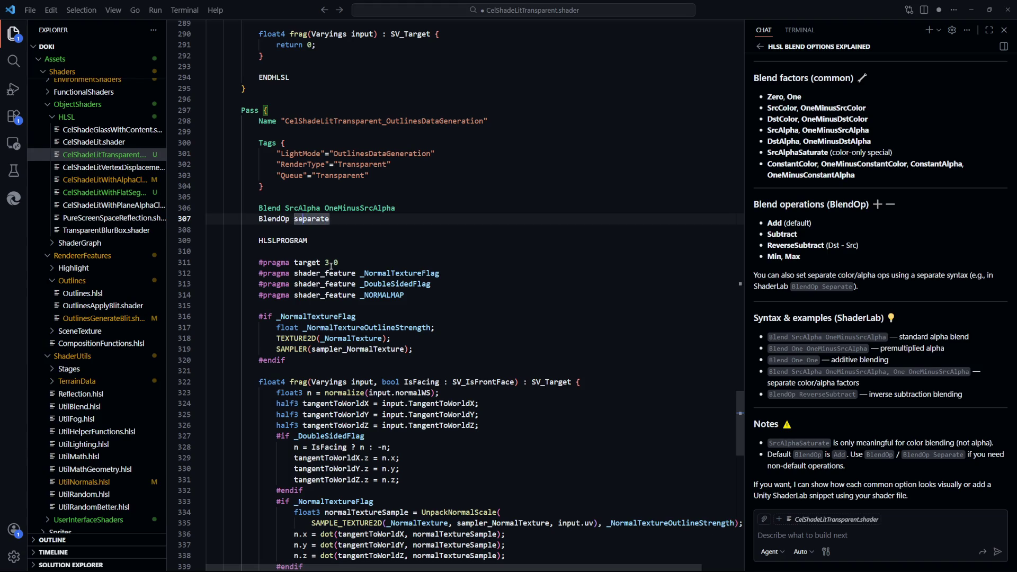
{"action": "key", "text": "ctrl+Left"}
{"action": "key", "text": "Delete"}
{"action": "type", "text": "S"}
{"action": "key", "text": "Delete"}
{"action": "type", "text": "S"}
{"action": "key", "text": "End"}
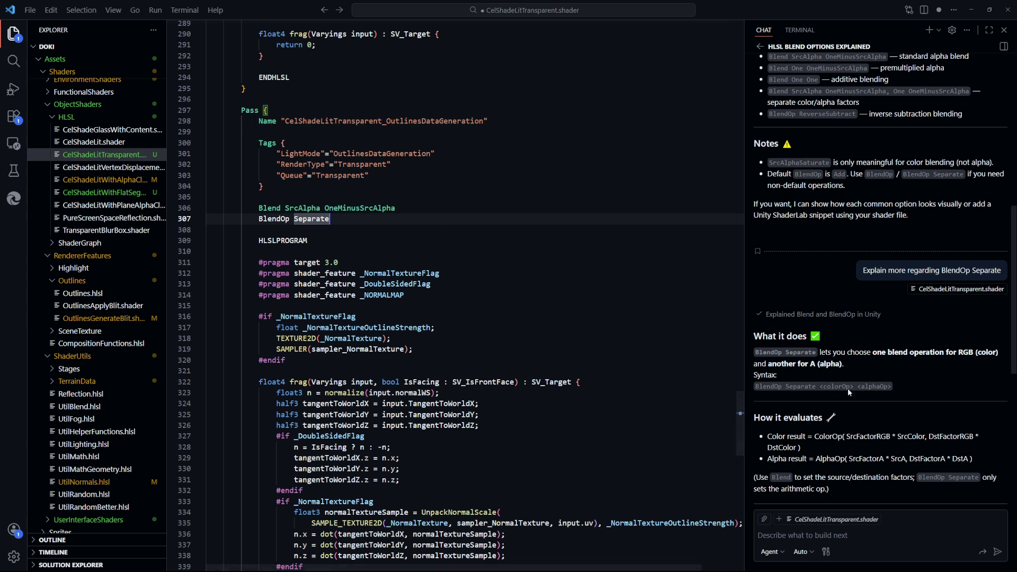
Complete the line as BlendOp Separate Add Max and save the shader
{"action": "scroll", "coordinate": [848, 389], "scroll_direction": "up", "scroll_amount": 3}
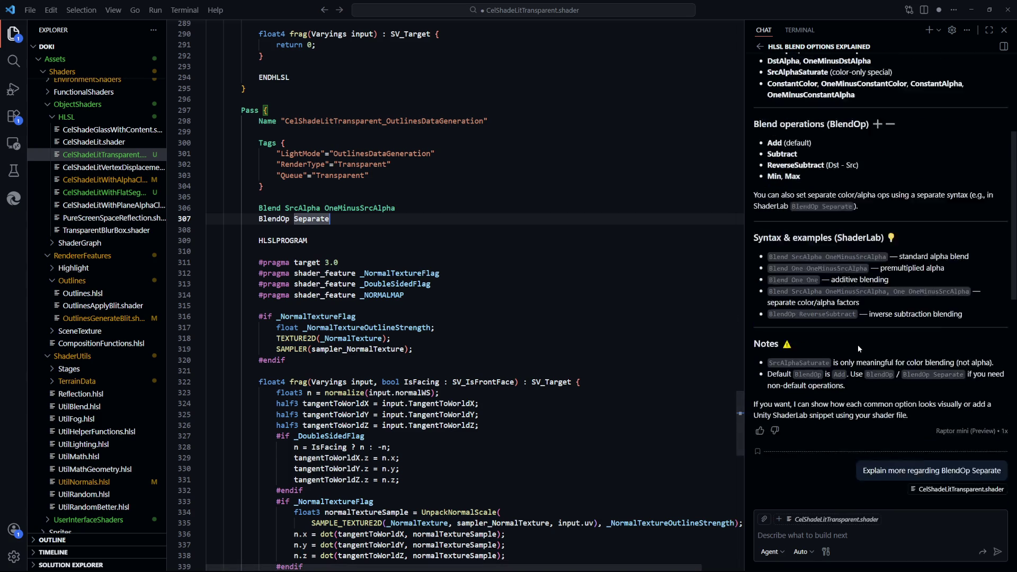
{"action": "type", "text": "Ad"}
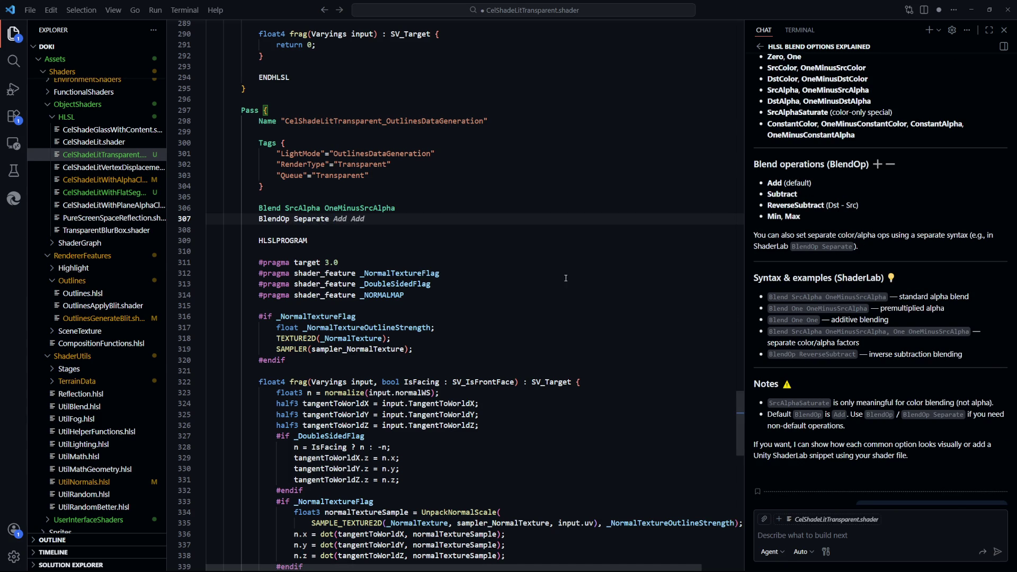
{"action": "type", "text": "d"}
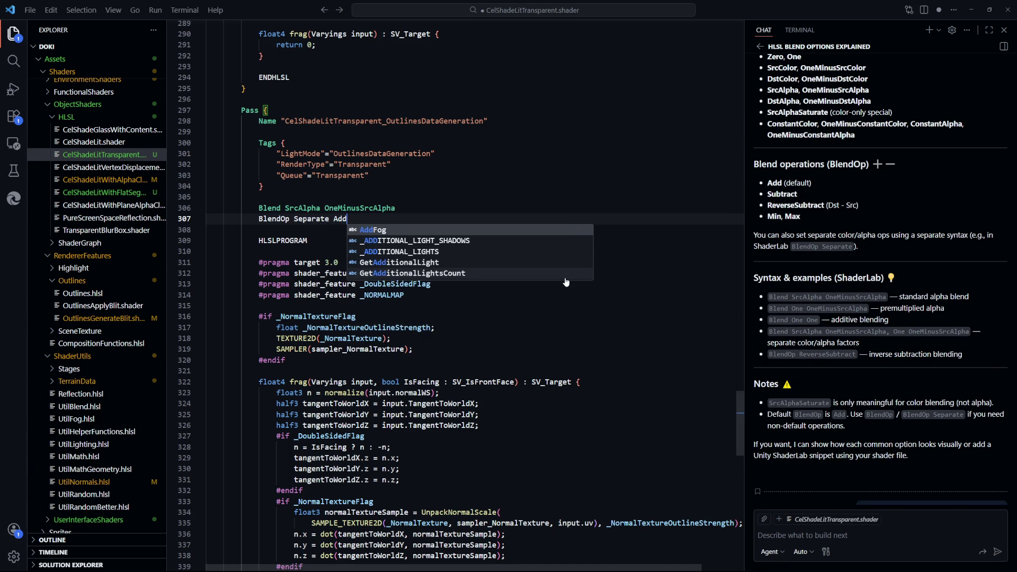
{"action": "key", "text": "ctrl+s"}
{"action": "type", "text": "Max"}
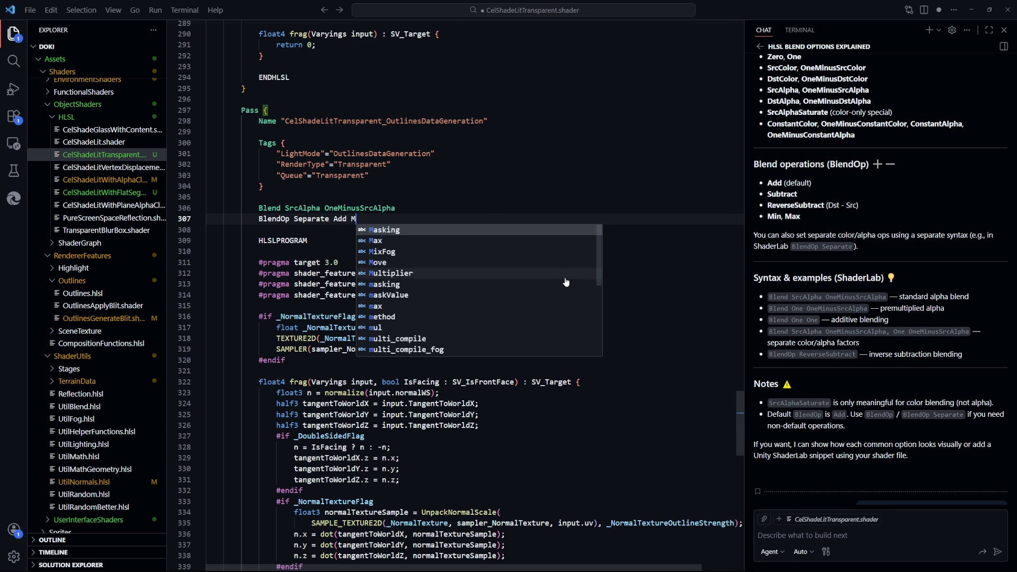
{"action": "key", "text": "ctrl+s"}
{"action": "left_click_drag", "start_coordinate": [395, 208], "coordinate": [286, 207]}
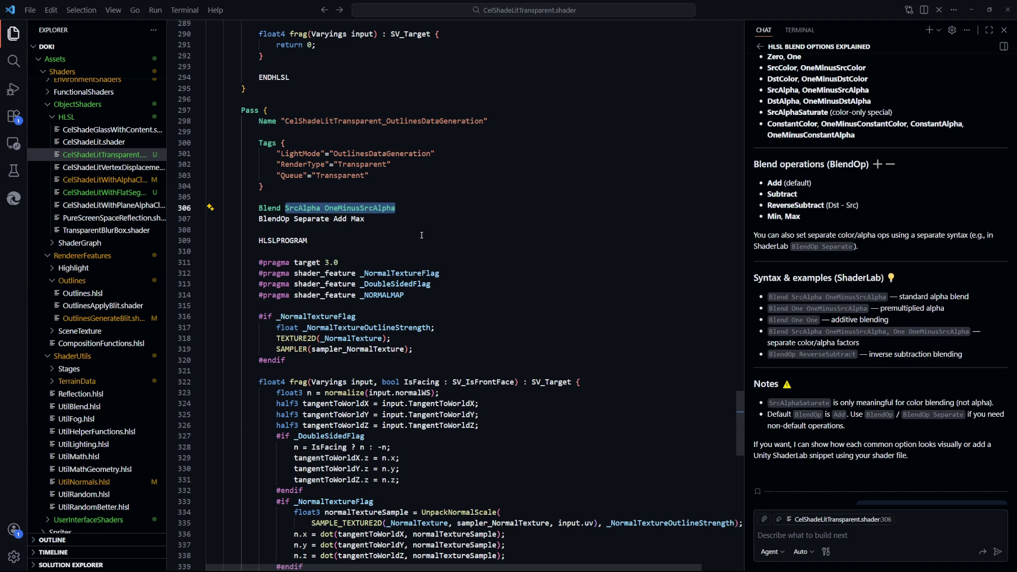
{"action": "left_click", "coordinate": [450, 306]}
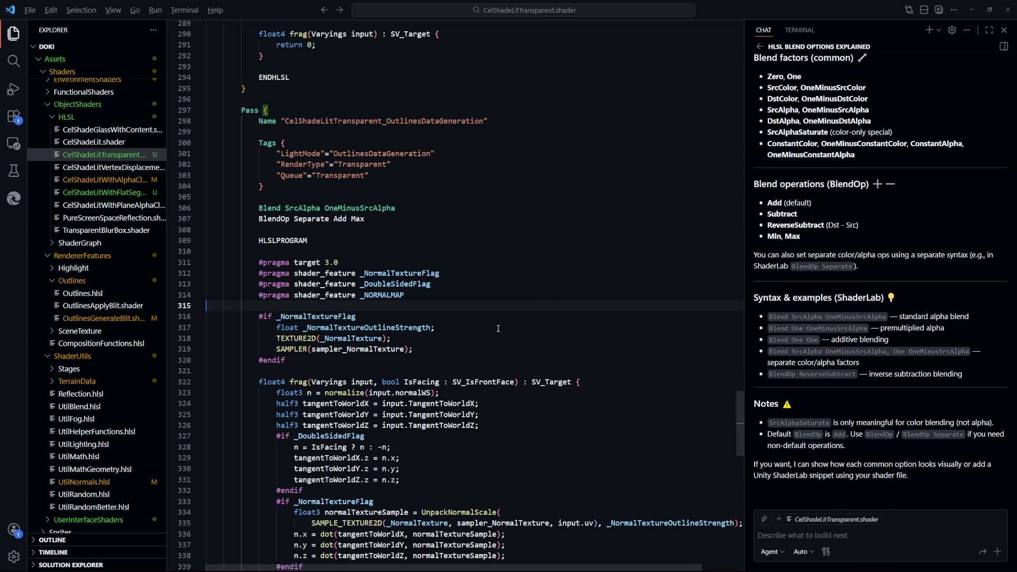
{"action": "scroll", "coordinate": [501, 320], "scroll_direction": "down", "scroll_amount": 2}
{"action": "key", "text": "alt+Tab"}
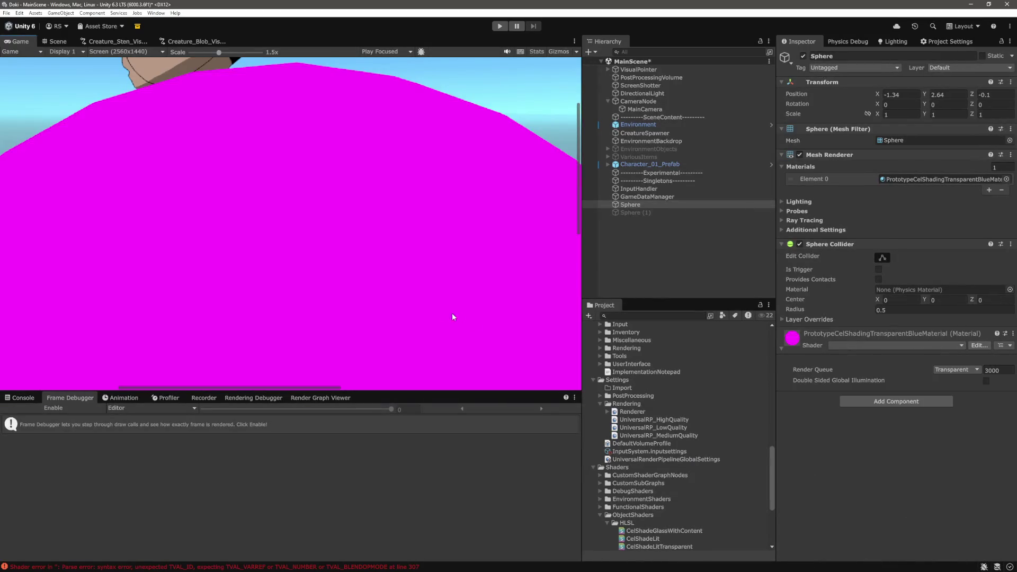
Open the Console to read the shader parse error at line 307
{"action": "left_click", "coordinate": [24, 398]}
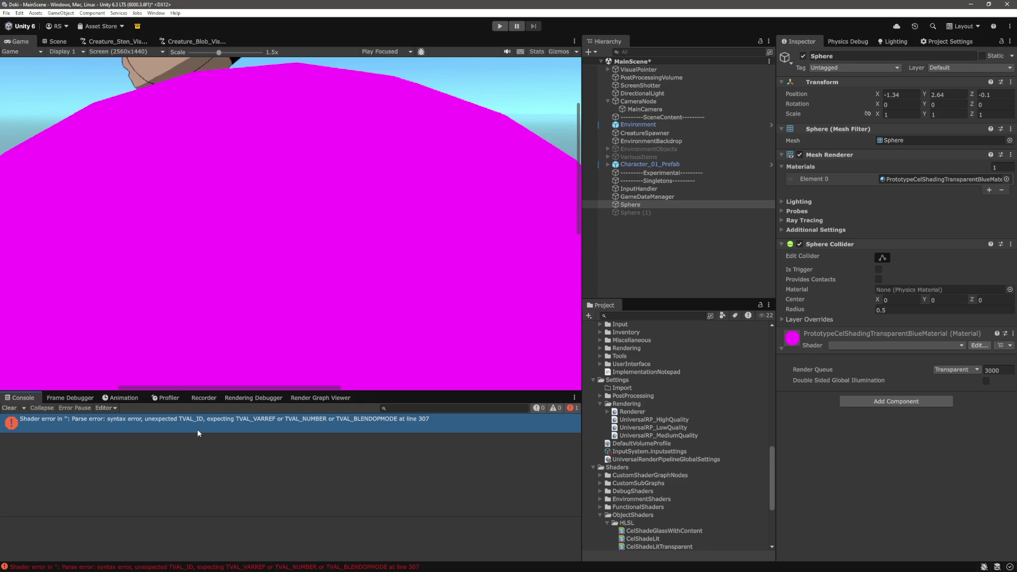
{"action": "key", "text": "alt+Tab"}
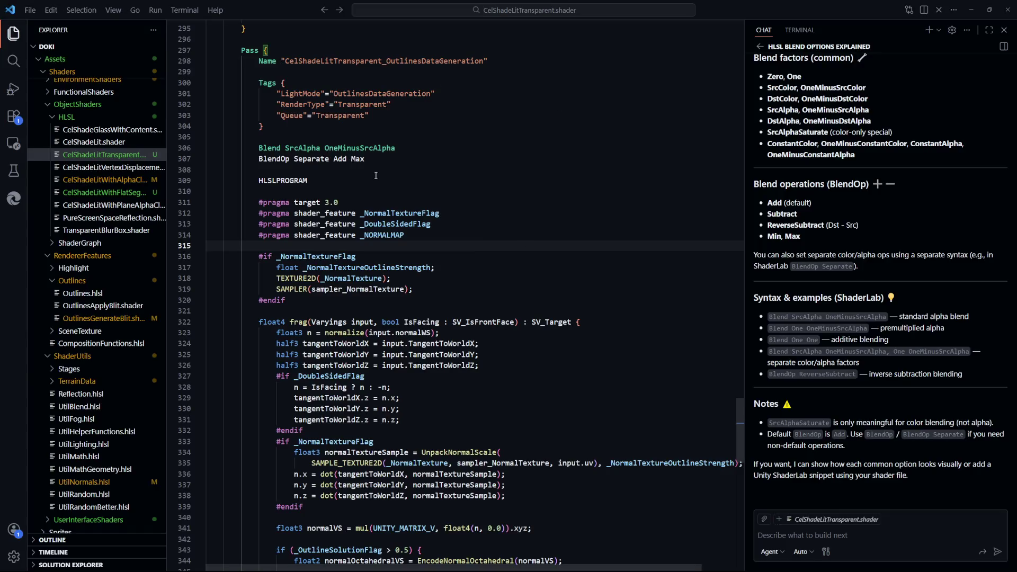
With line 307 selected, ask Copilot chat 'Explain more regarding BlendOp Separate'
{"action": "left_click_drag", "start_coordinate": [365, 159], "coordinate": [249, 159]}
{"action": "type", "text": "Explain more regarding BlendOp Separate"}
{"action": "key", "text": "Return"}
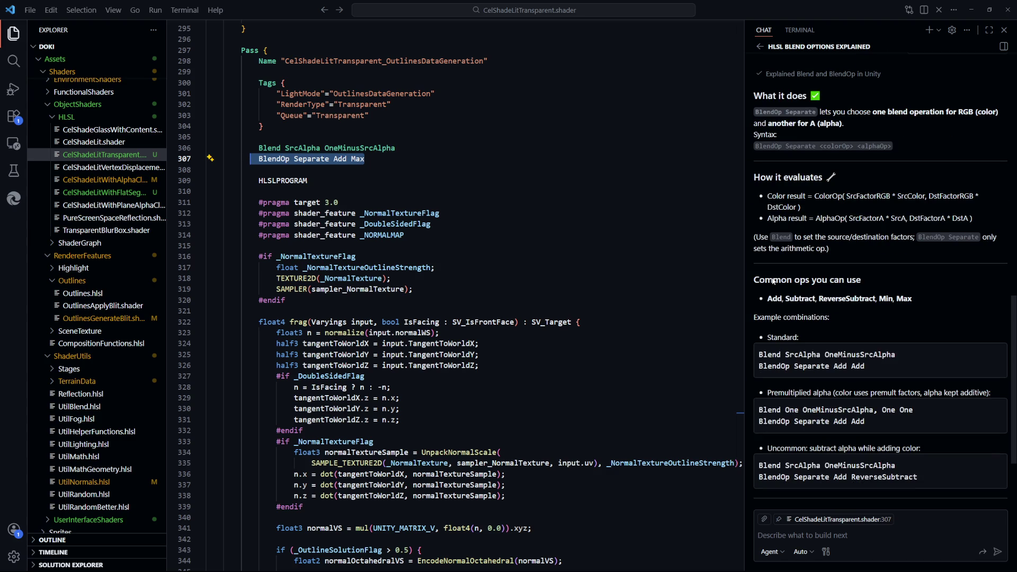
{"action": "key", "text": "alt+Tab"}
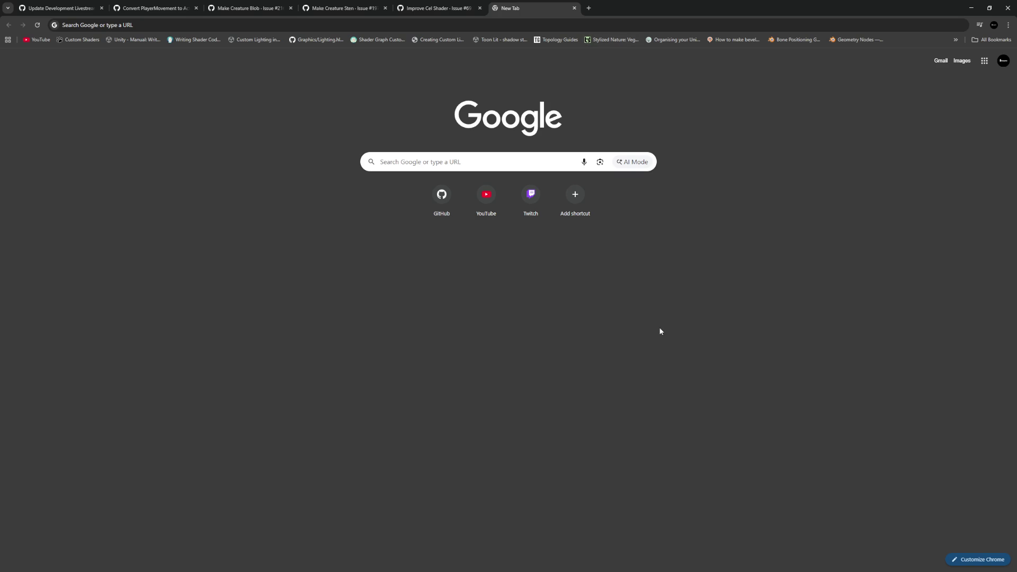
Copy 'BlendOp Separate' from the chat's example and search for it on Google
{"action": "key", "text": "alt+Tab"}
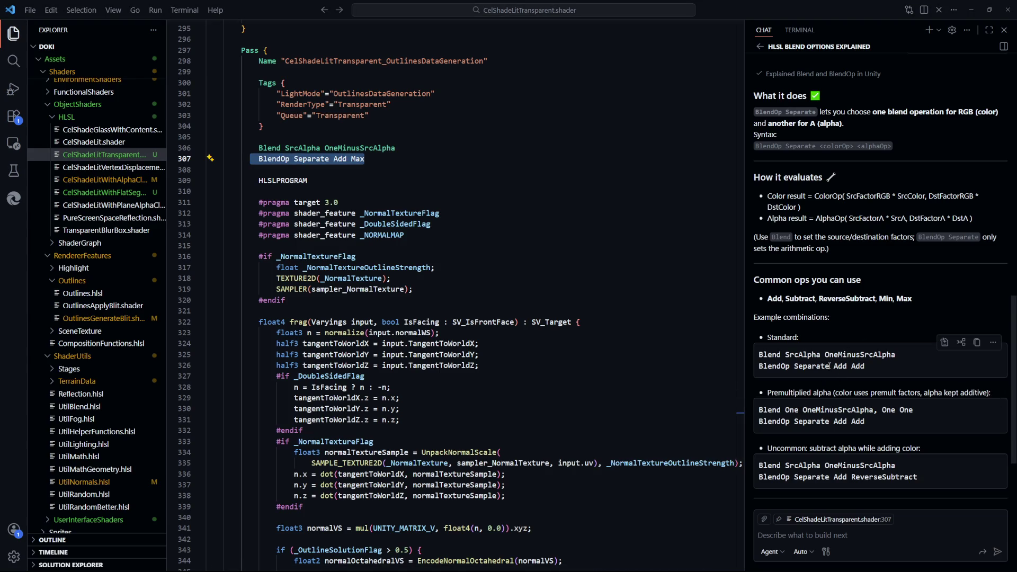
{"action": "left_click_drag", "start_coordinate": [829, 366], "coordinate": [753, 366]}
{"action": "key", "text": "ctrl+c"}
{"action": "key", "text": "alt+Tab"}
{"action": "key", "text": "ctrl+v"}
{"action": "key", "text": "Return"}
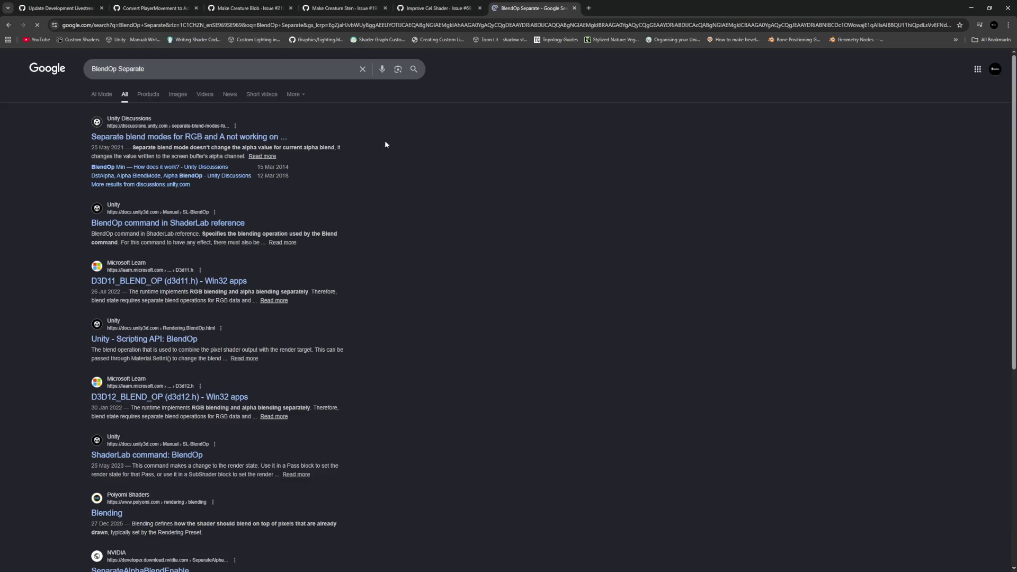
Read the Unity Discussions thread explaining separate RGB and alpha blend modes
{"action": "left_click", "coordinate": [209, 137]}
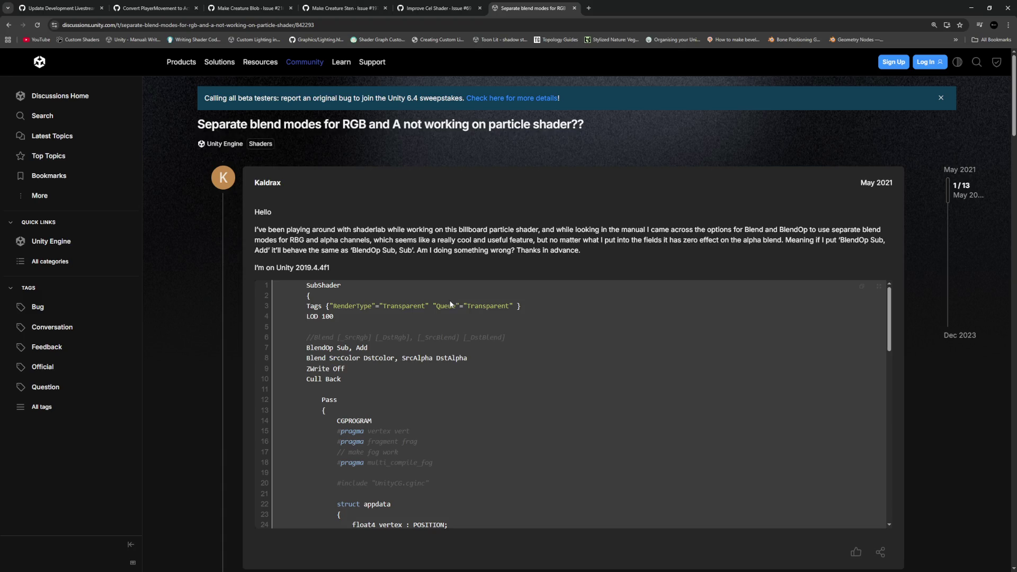
{"action": "scroll", "coordinate": [325, 276], "scroll_direction": "down", "scroll_amount": 20}
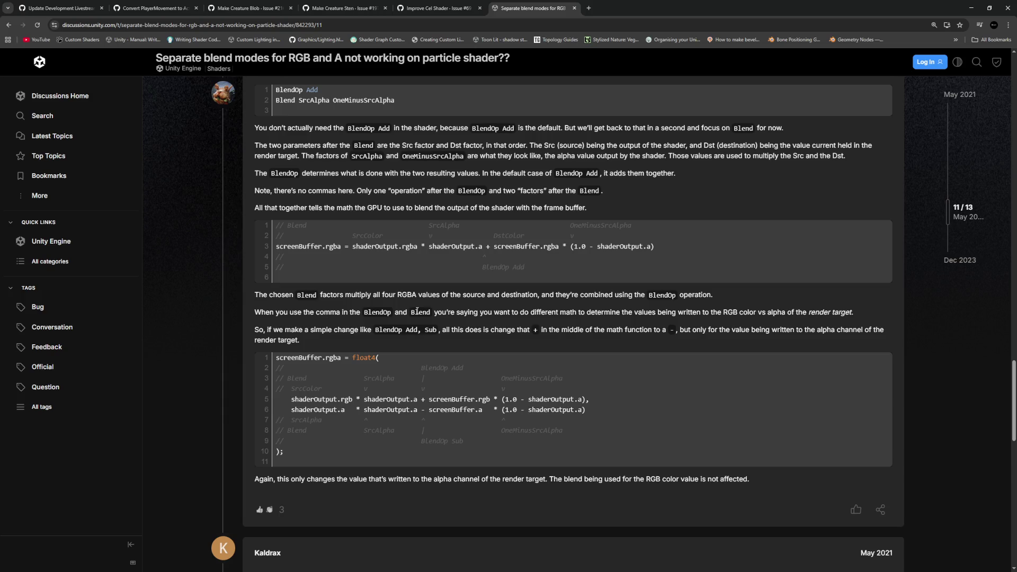
{"action": "left_click_drag", "start_coordinate": [553, 311], "coordinate": [741, 312]}
{"action": "left_click", "coordinate": [267, 323]}
{"action": "scroll", "coordinate": [238, 339], "scroll_direction": "up", "scroll_amount": 2}
{"action": "key", "text": "alt+Tab"}
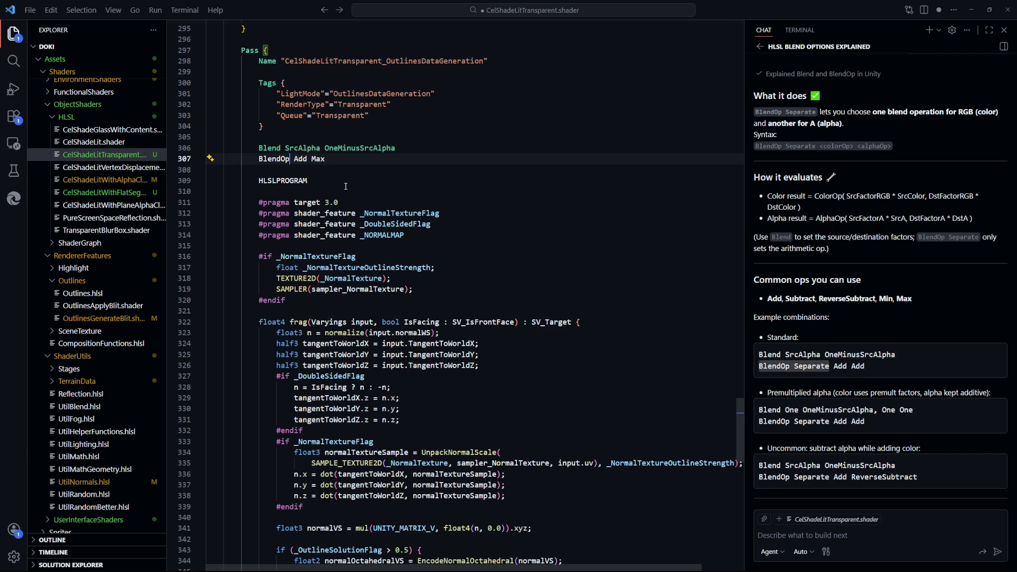
Fix line 307 to 'BlendOp Add, Max' via the Console error and recheck compilation in Unity
{"action": "left_click", "coordinate": [339, 203]}
{"action": "key", "text": "alt+Tab"}
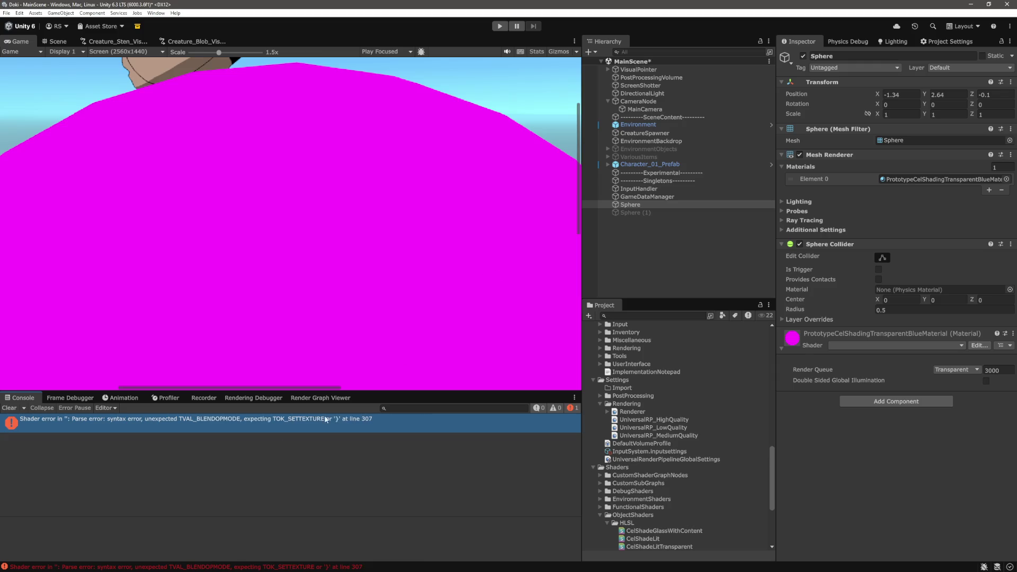
{"action": "double_click", "coordinate": [373, 421]}
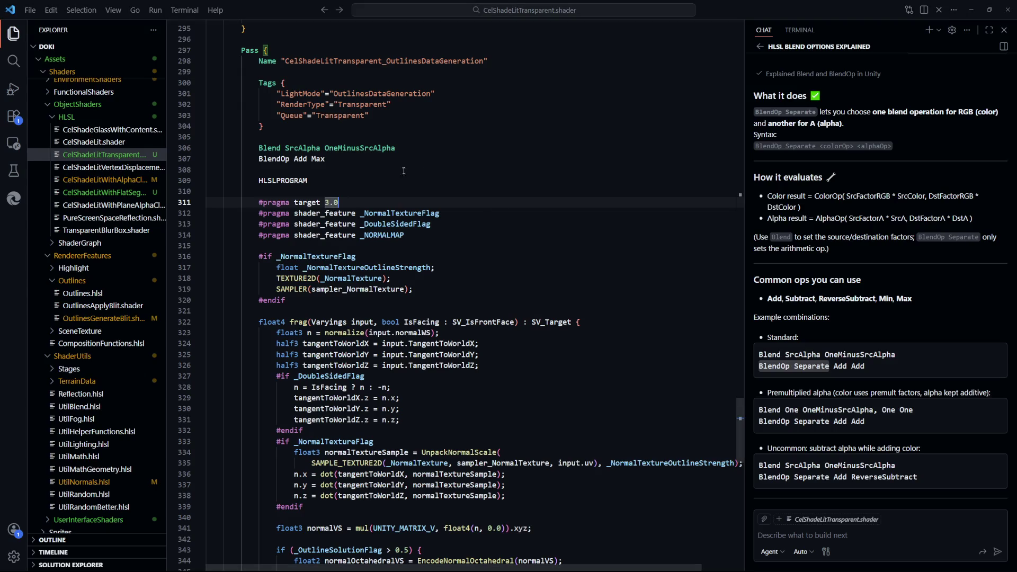
{"action": "key", "text": "alt+Tab"}
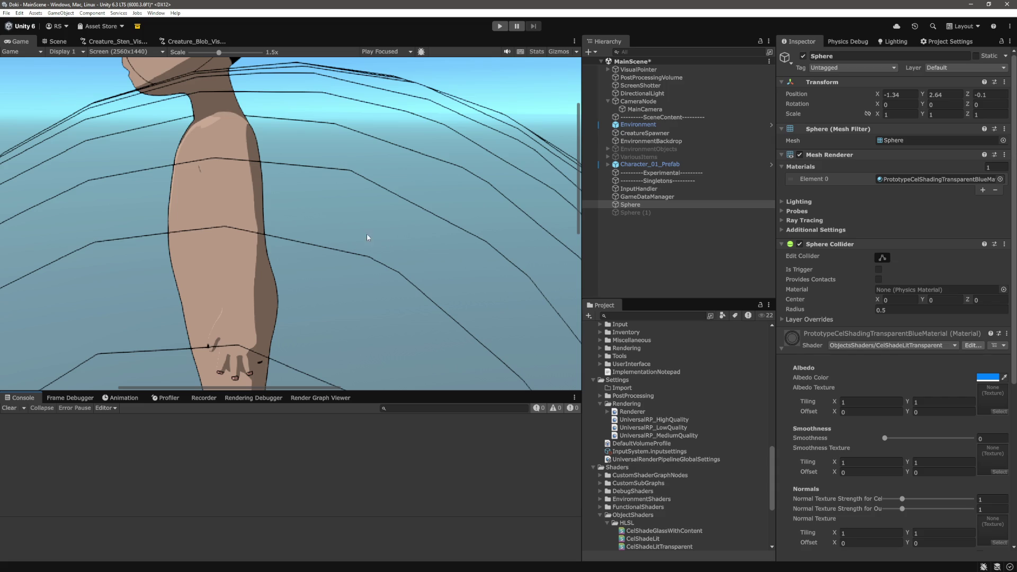
Enable the Frame Debugger and select the (RP 4:0) OutlineDataRenderPass events
{"action": "left_click", "coordinate": [69, 398]}
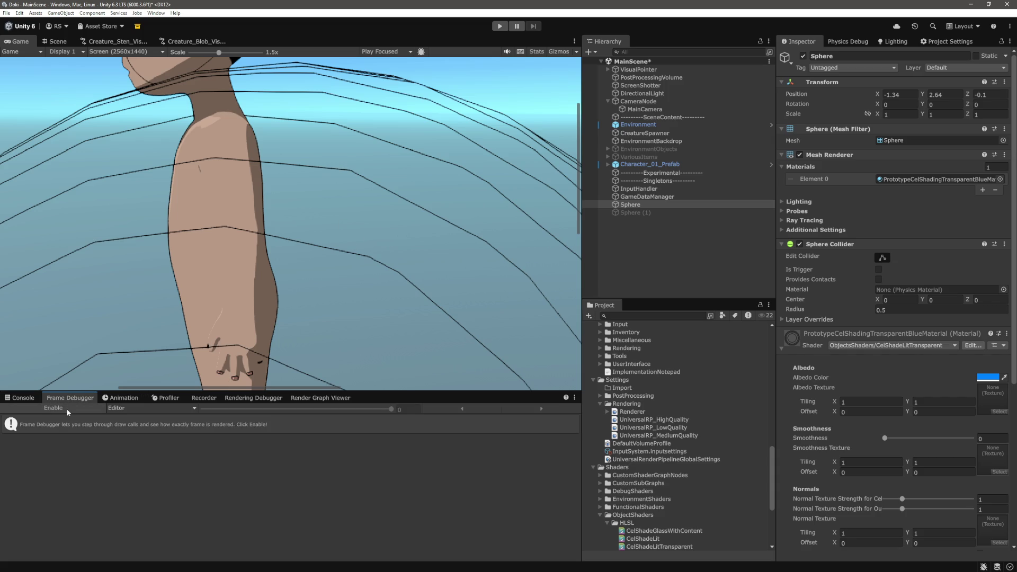
{"action": "left_click", "coordinate": [68, 409]}
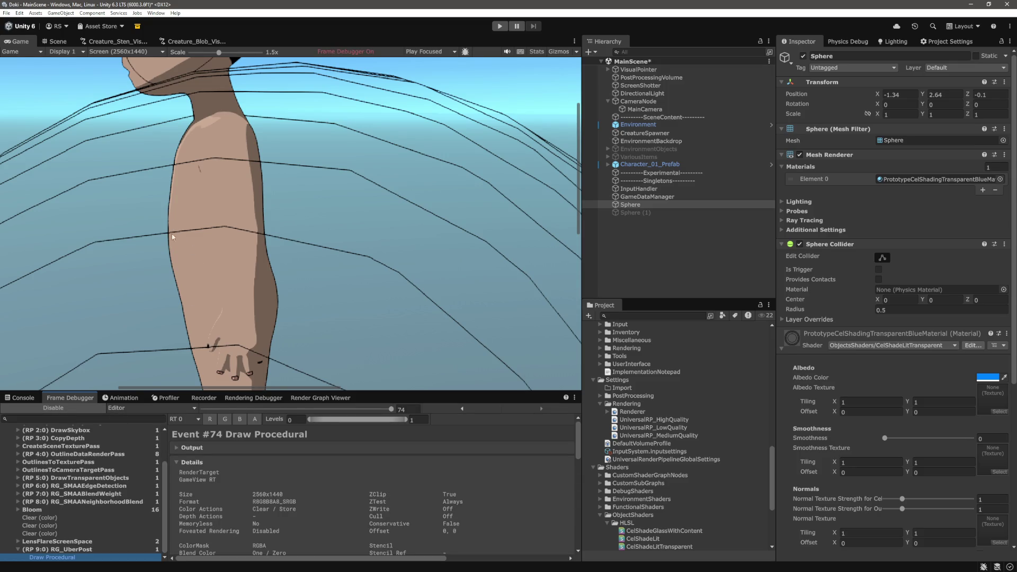
{"action": "left_click", "coordinate": [93, 454]}
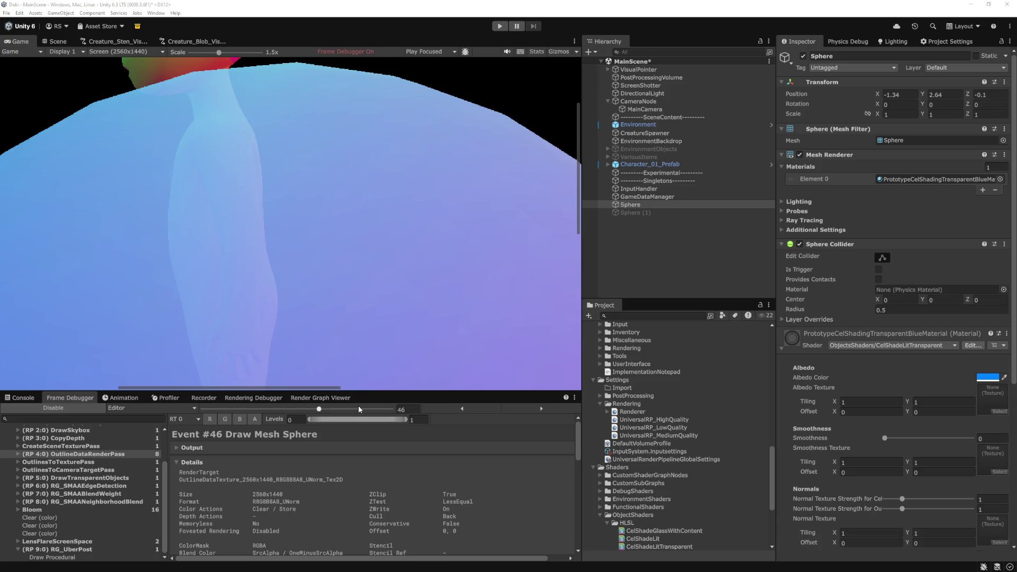
{"action": "key", "text": "alt+Tab"}
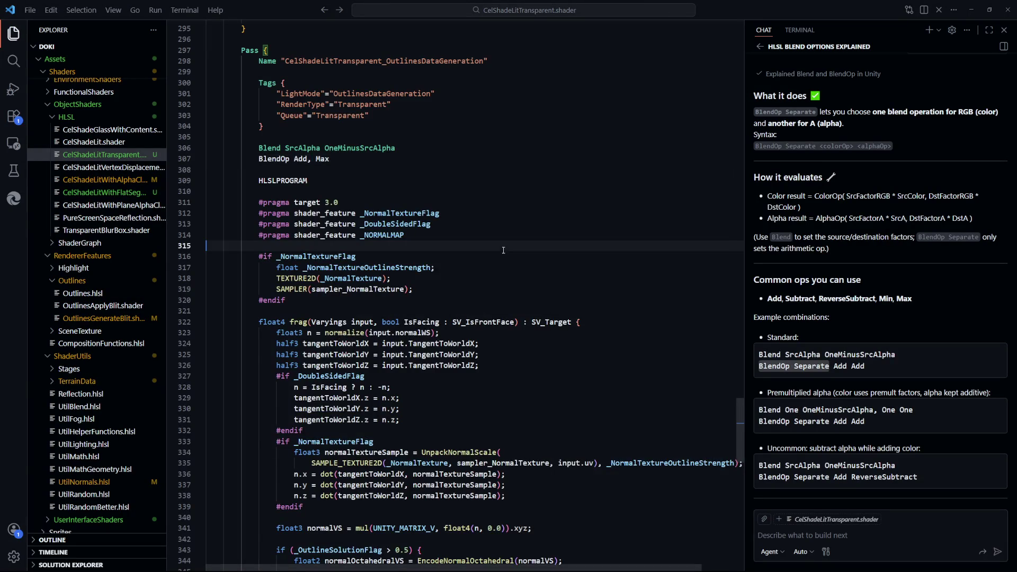
Scroll the Copilot chat back up to the 'What are the blend options in HLSL' Quick summary
{"action": "left_click", "coordinate": [428, 245]}
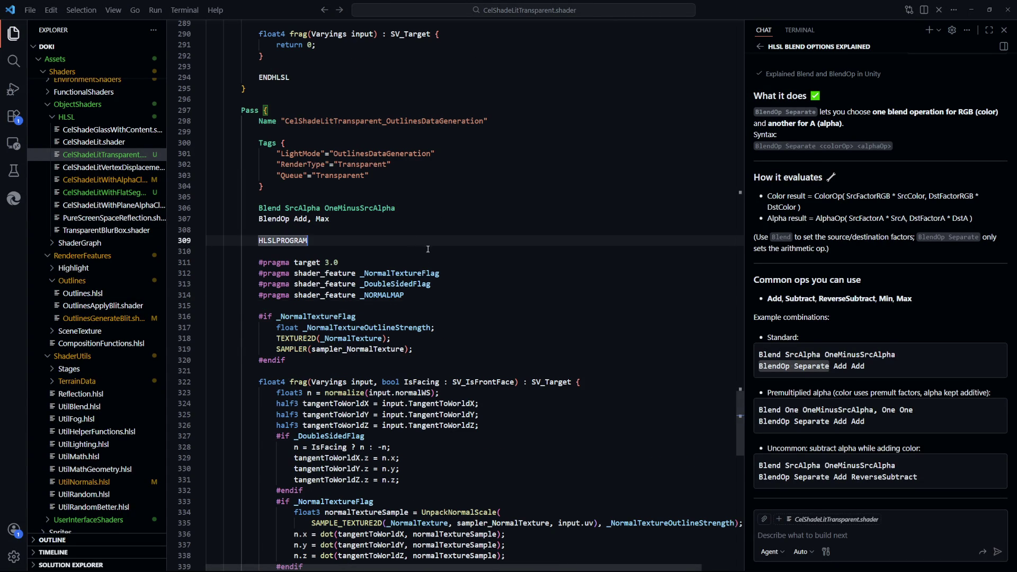
{"action": "scroll", "coordinate": [749, 314], "scroll_direction": "down", "scroll_amount": 3}
{"action": "scroll", "coordinate": [866, 374], "scroll_direction": "up", "scroll_amount": 7}
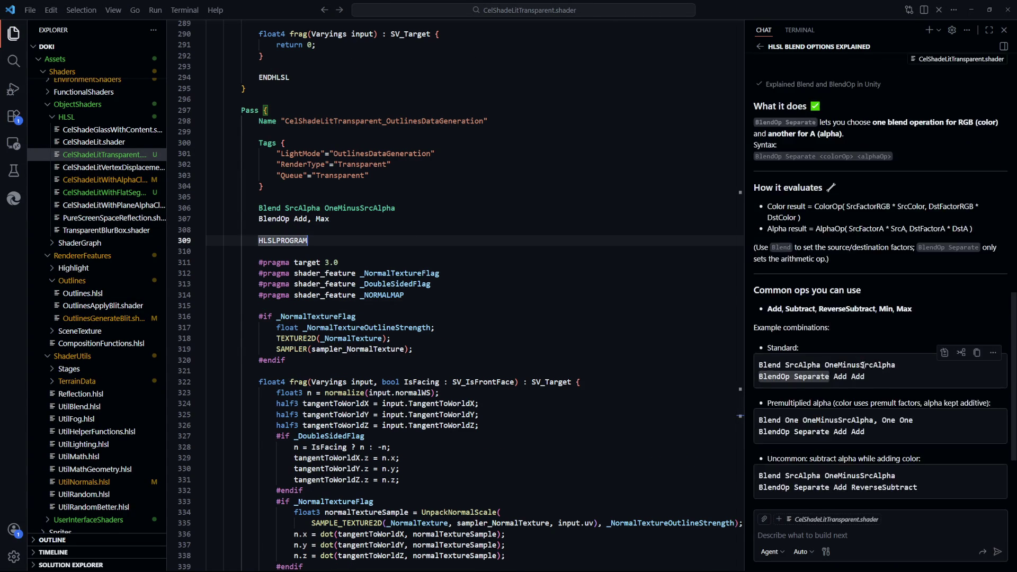
{"action": "scroll", "coordinate": [866, 371], "scroll_direction": "up", "scroll_amount": 8}
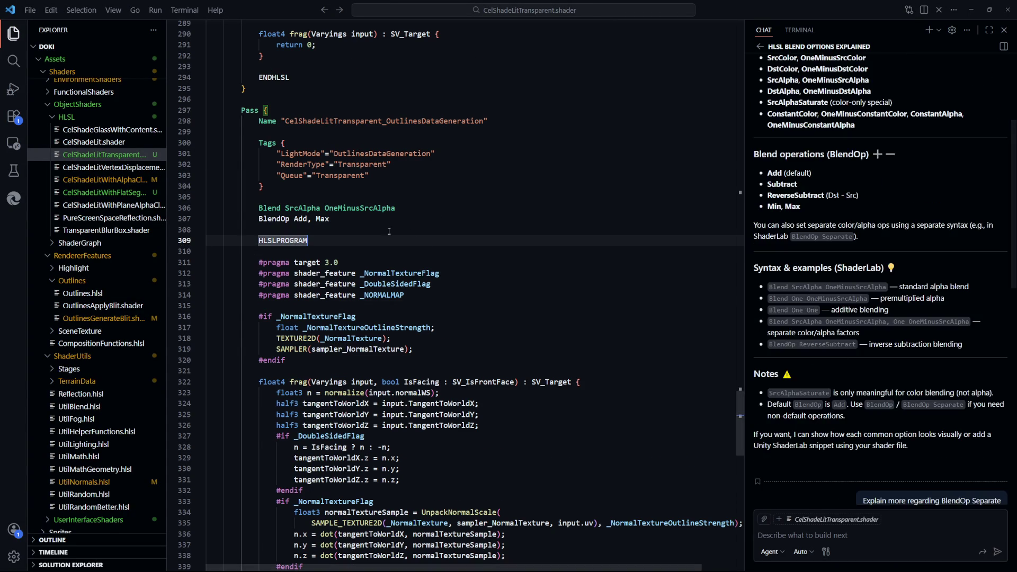
{"action": "scroll", "coordinate": [804, 343], "scroll_direction": "up", "scroll_amount": 1}
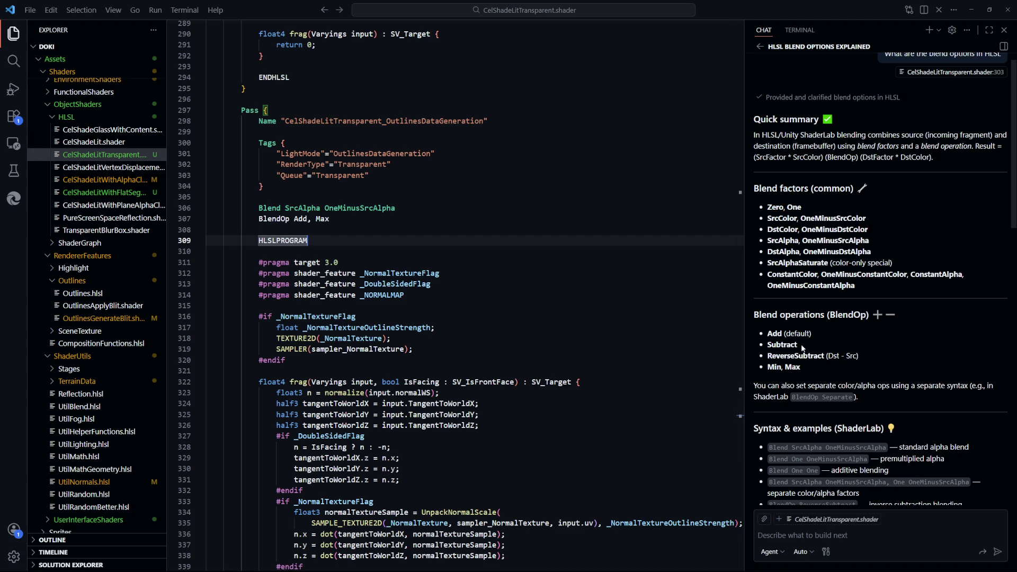
{"action": "double_click", "coordinate": [303, 208]}
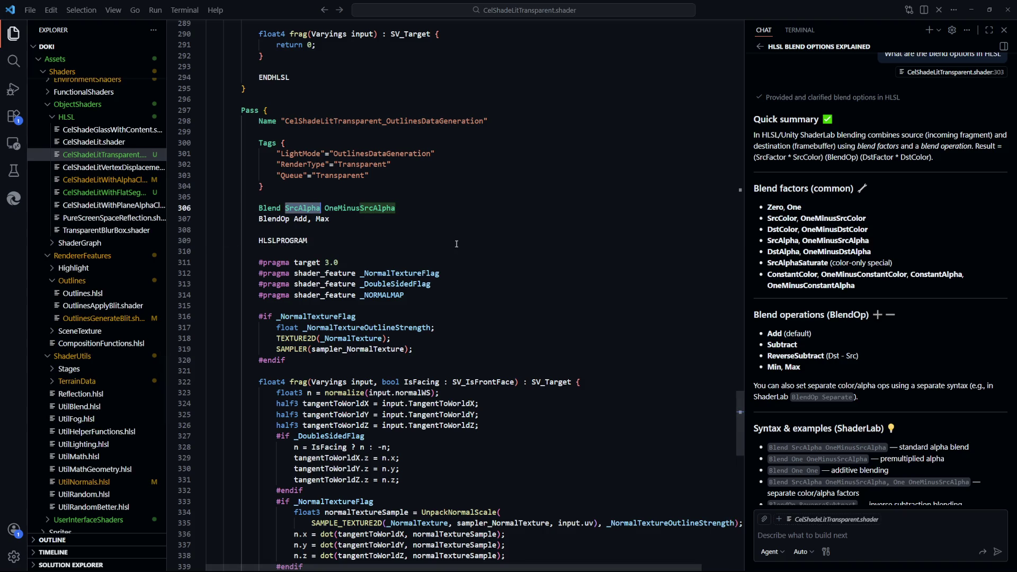
Change line 306's blend factors to Blend One One
{"action": "type", "text": "One"}
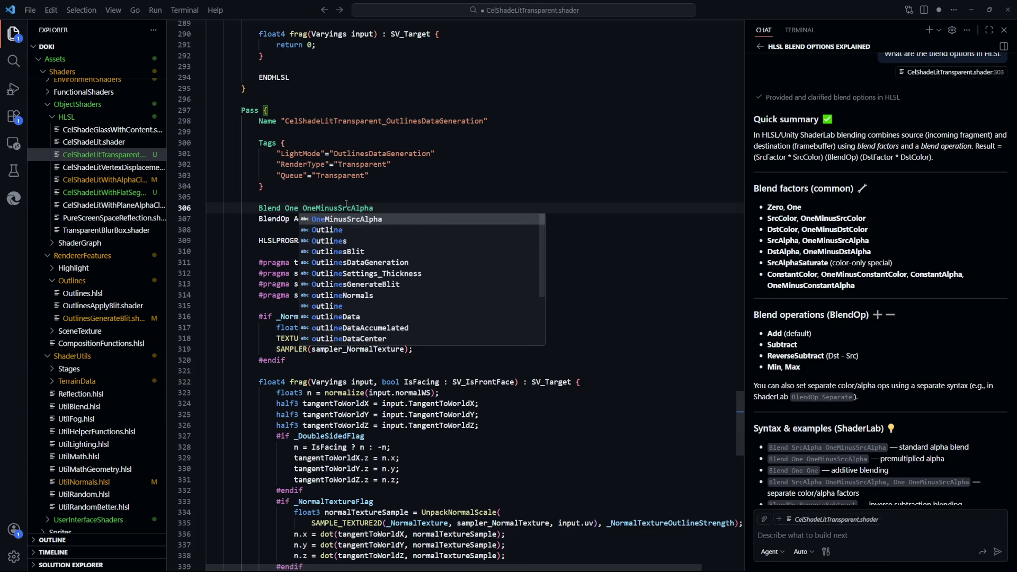
{"action": "key", "text": "End"}
{"action": "type", "text": "One"}
{"action": "key", "text": "Escape"}
{"action": "key", "text": "Up"}
{"action": "key", "text": "Up"}
{"action": "key", "text": "Up"}
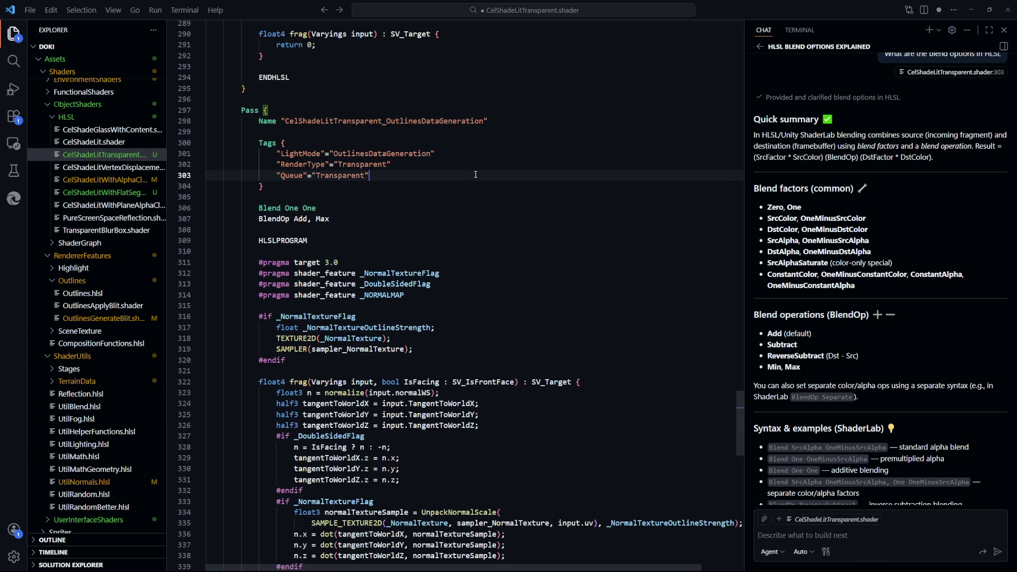
Replace Add with Subtract on line 307, correcting the 'Substract' typo, and save
{"action": "double_click", "coordinate": [301, 219]}
{"action": "type", "text": "Sub"}
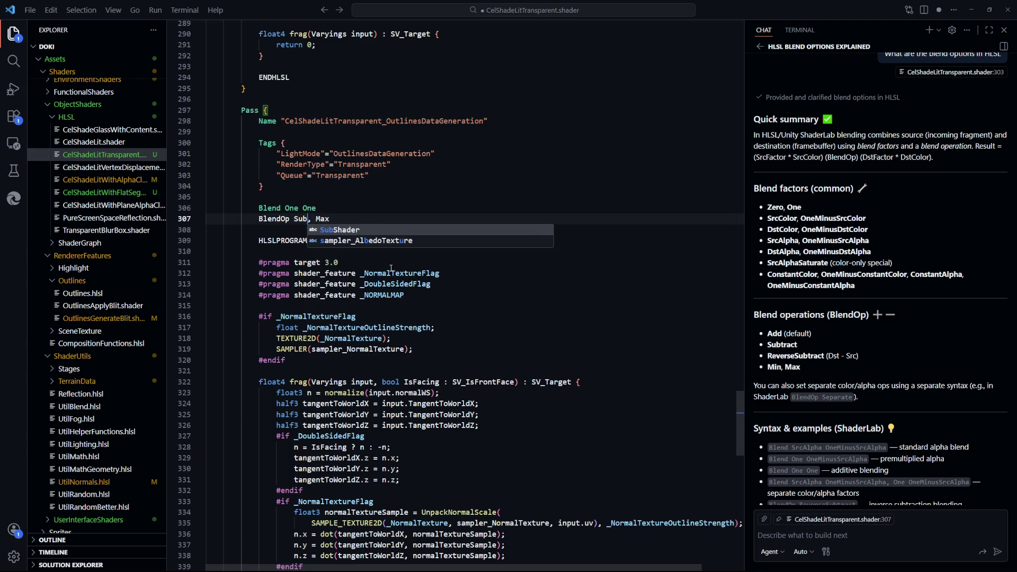
{"action": "type", "text": "s"}
{"action": "type", "text": "tract"}
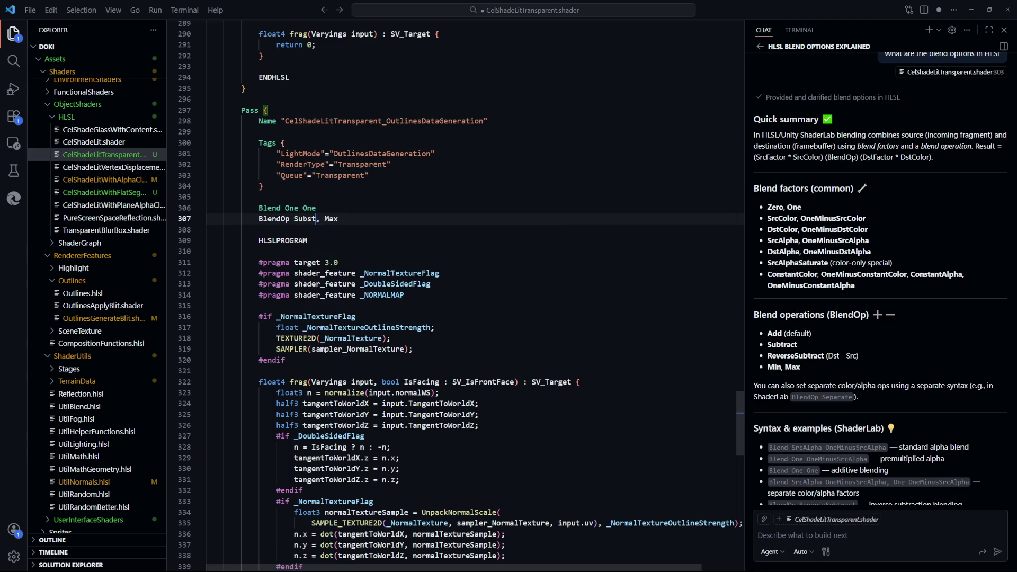
{"action": "key", "text": "ctrl+s"}
{"action": "left_click", "coordinate": [473, 250]}
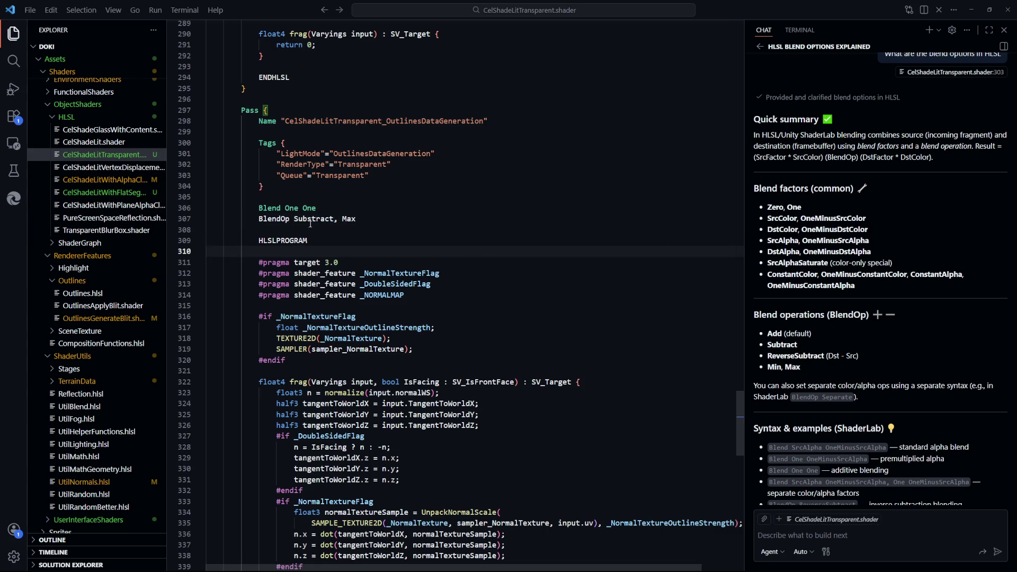
{"action": "double_click", "coordinate": [312, 220]}
{"action": "type", "text": "Subtract"}
{"action": "key", "text": "ctrl+s"}
{"action": "left_click", "coordinate": [426, 230]}
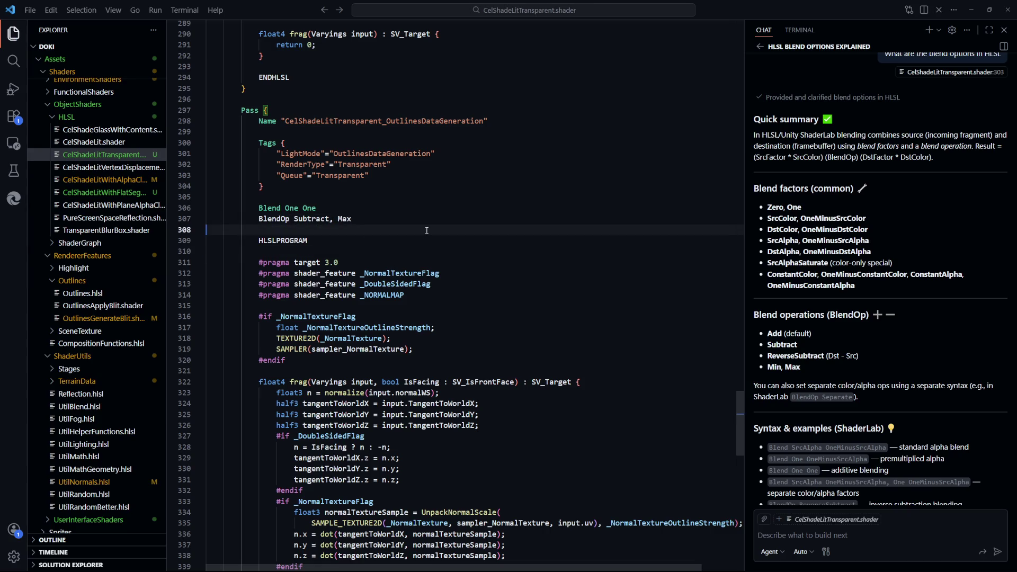
{"action": "key", "text": "alt+Tab"}
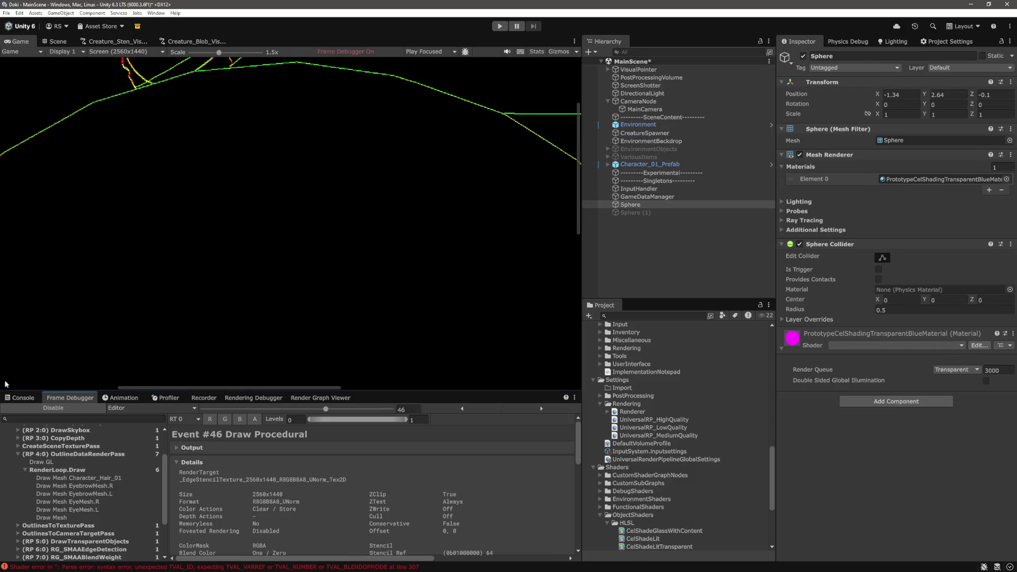
Review the line-307 shader parse error from the Console and its Blend One One line
{"action": "left_click", "coordinate": [24, 397]}
{"action": "double_click", "coordinate": [252, 428]}
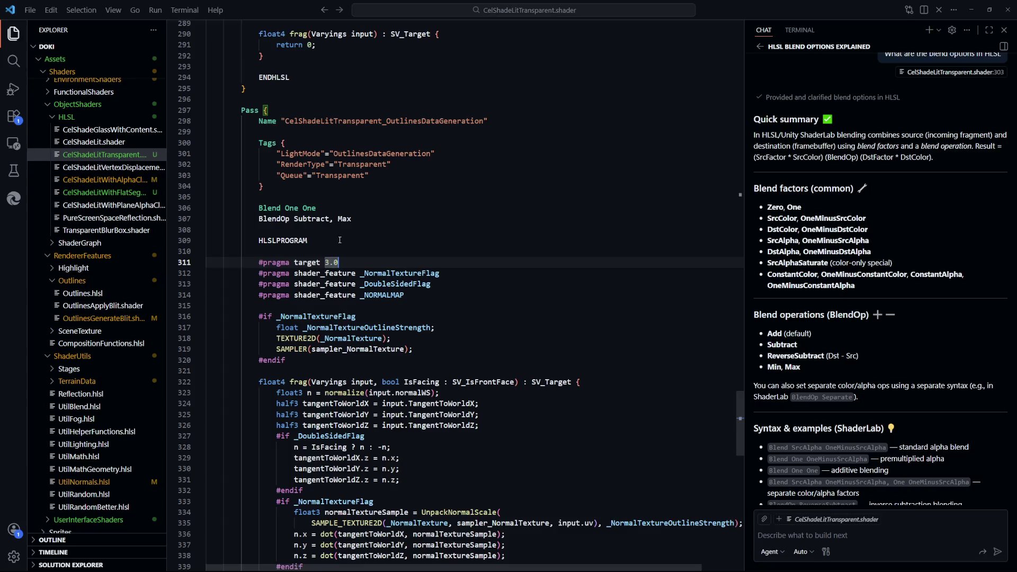
{"action": "left_click_drag", "start_coordinate": [317, 208], "coordinate": [260, 209]}
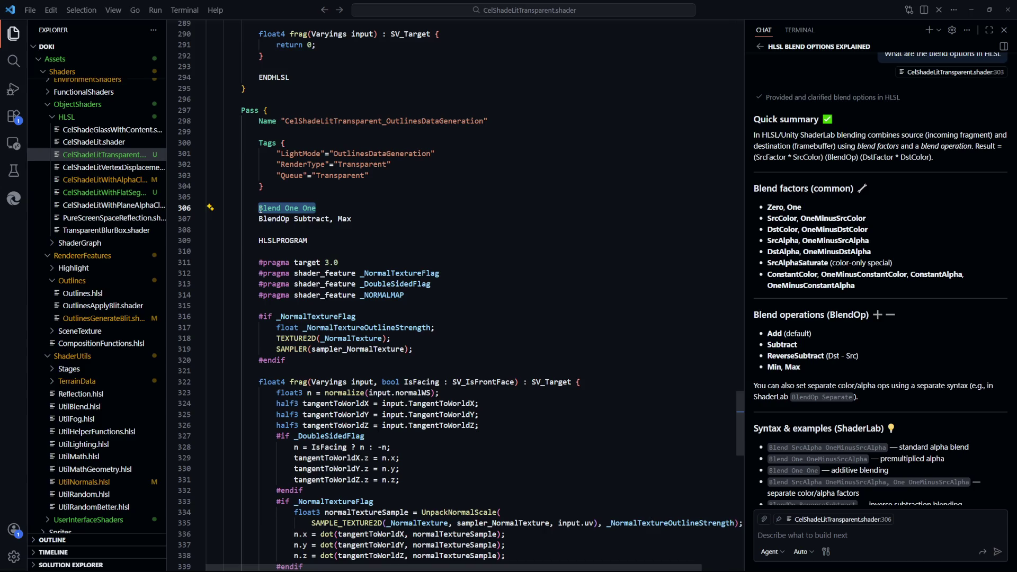
{"action": "key", "text": "alt+Tab"}
Disable the Frame Debugger so the scene renders live
{"action": "scroll", "coordinate": [299, 298], "scroll_direction": "down", "scroll_amount": 5}
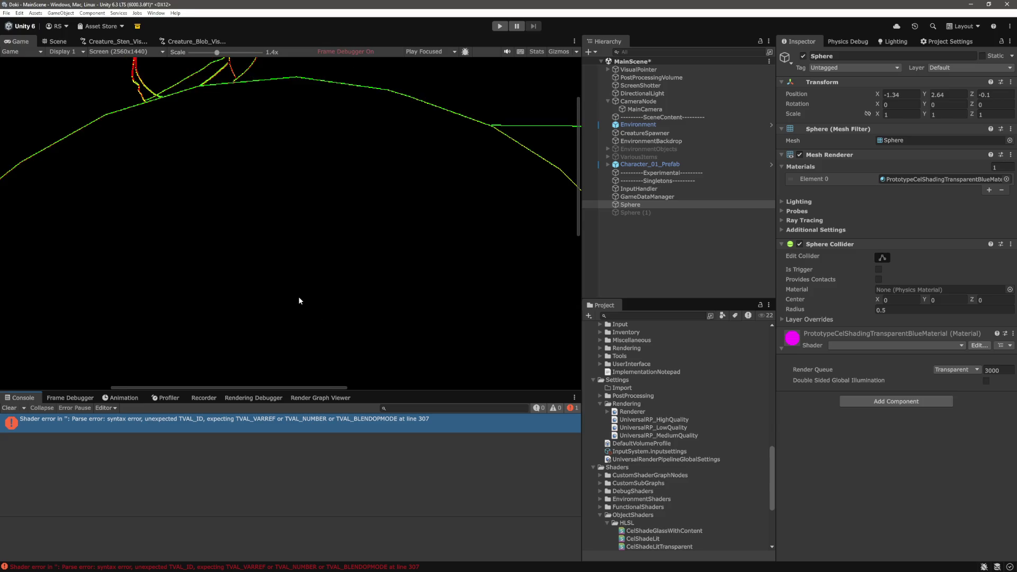
{"action": "scroll", "coordinate": [301, 302], "scroll_direction": "up", "scroll_amount": 4}
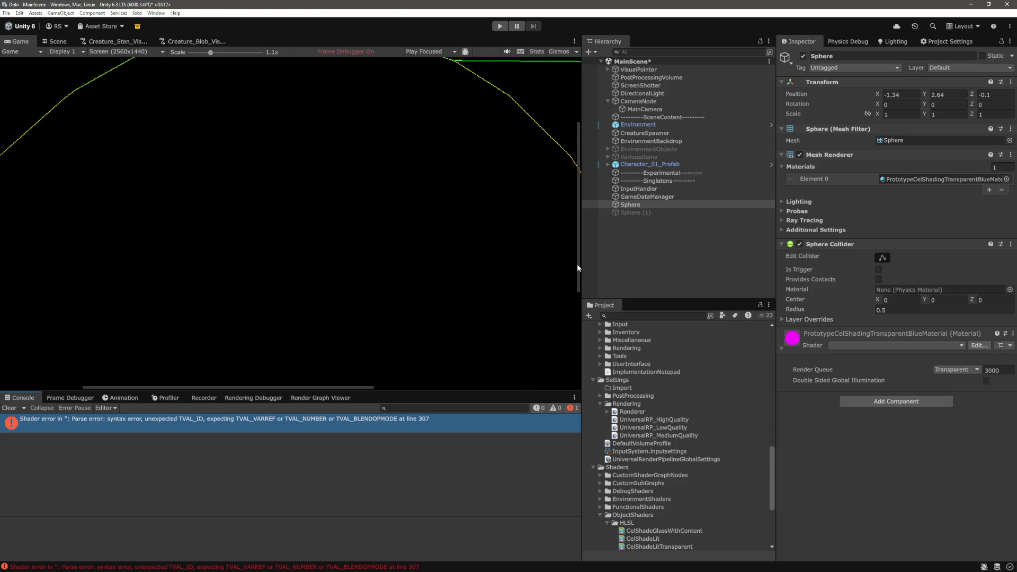
{"action": "left_click", "coordinate": [70, 397]}
{"action": "left_click", "coordinate": [51, 408]}
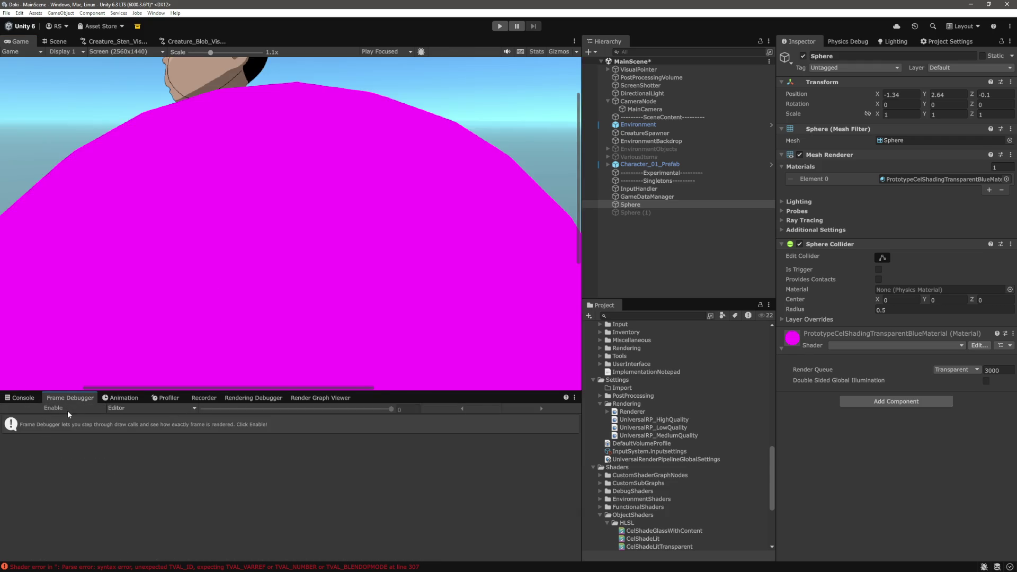
Retype the Subtract operation on line 307 of the outlines pass
{"action": "key", "text": "alt+Tab"}
{"action": "left_click", "coordinate": [344, 219]}
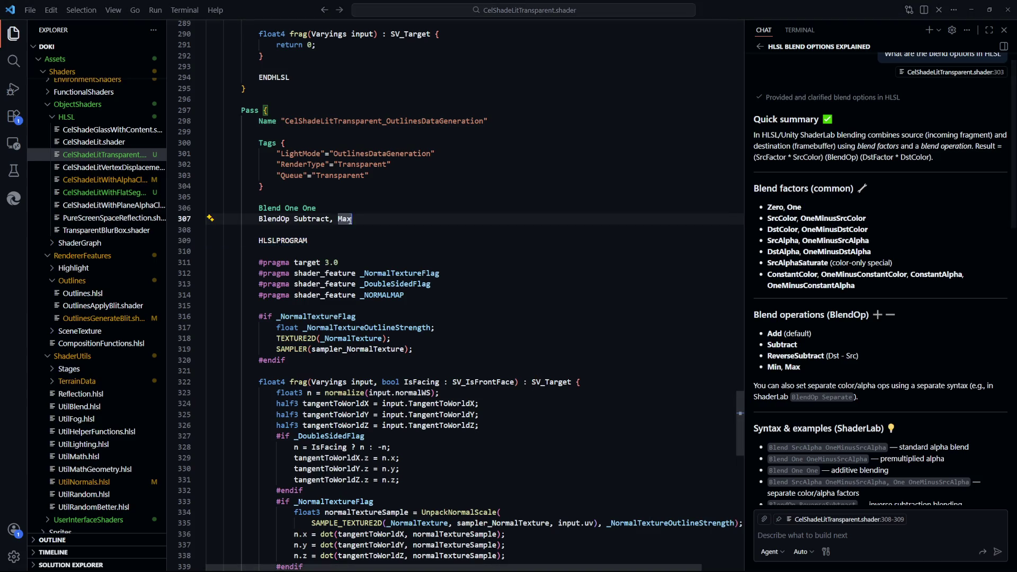
{"action": "double_click", "coordinate": [312, 218]}
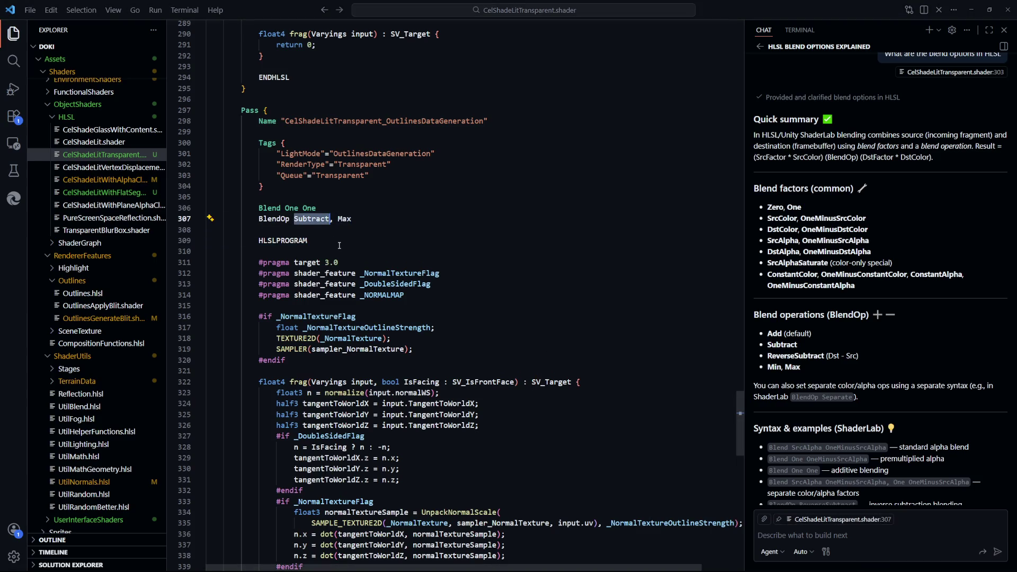
{"action": "left_click", "coordinate": [339, 246]}
{"action": "left_click", "coordinate": [367, 231]}
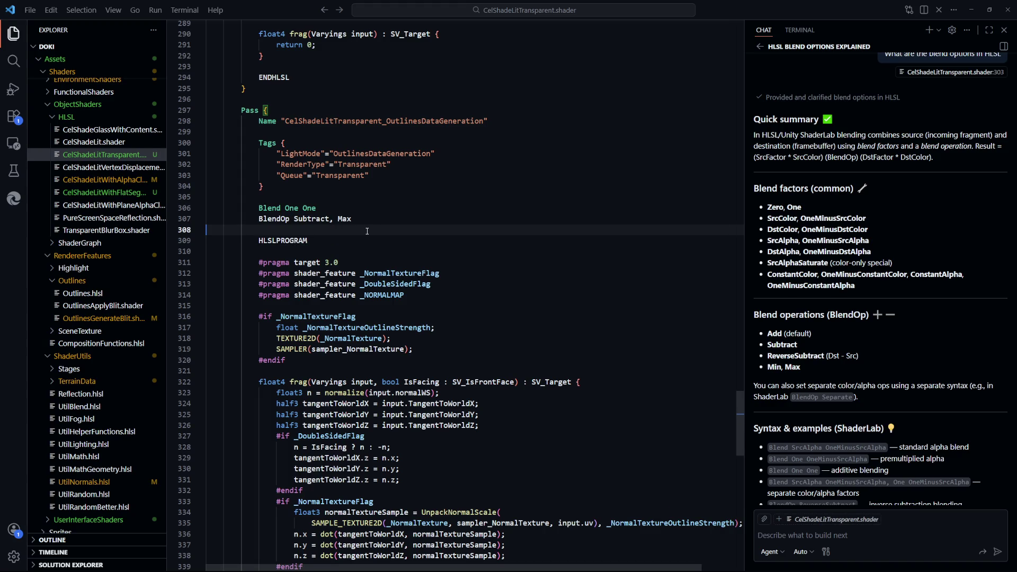
{"action": "left_click", "coordinate": [373, 221]}
{"action": "key", "text": "Left"}
{"action": "key", "text": "Left"}
{"action": "key", "text": "Left"}
{"action": "type", "text": "s"}
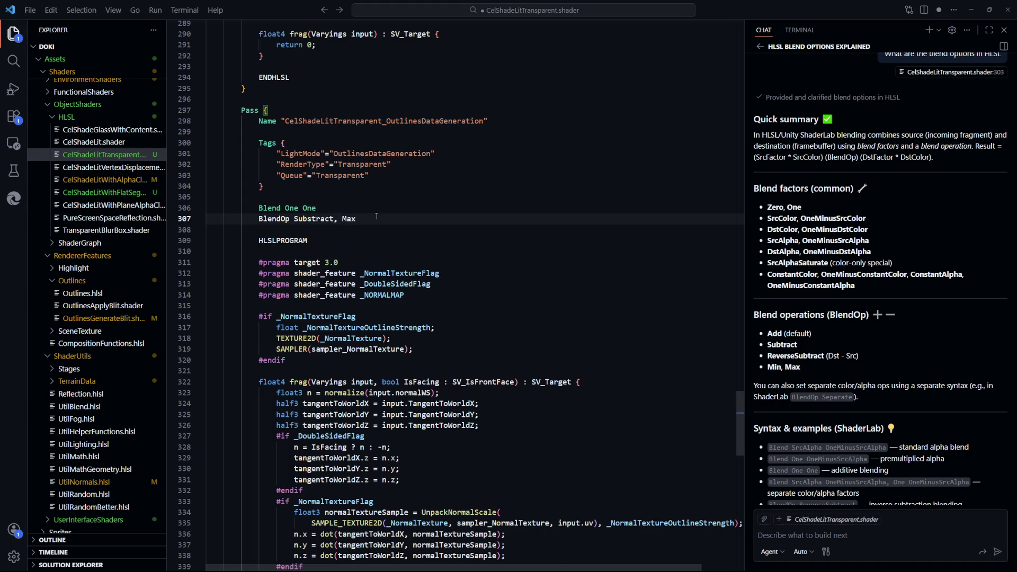
{"action": "key", "text": "BackSpace"}
Save the shader to trigger recompilation and review the Blend and BlendOp lines
{"action": "double_click", "coordinate": [282, 240]}
{"action": "key", "text": "ctrl+s"}
{"action": "scroll", "coordinate": [394, 315], "scroll_direction": "up", "scroll_amount": 1}
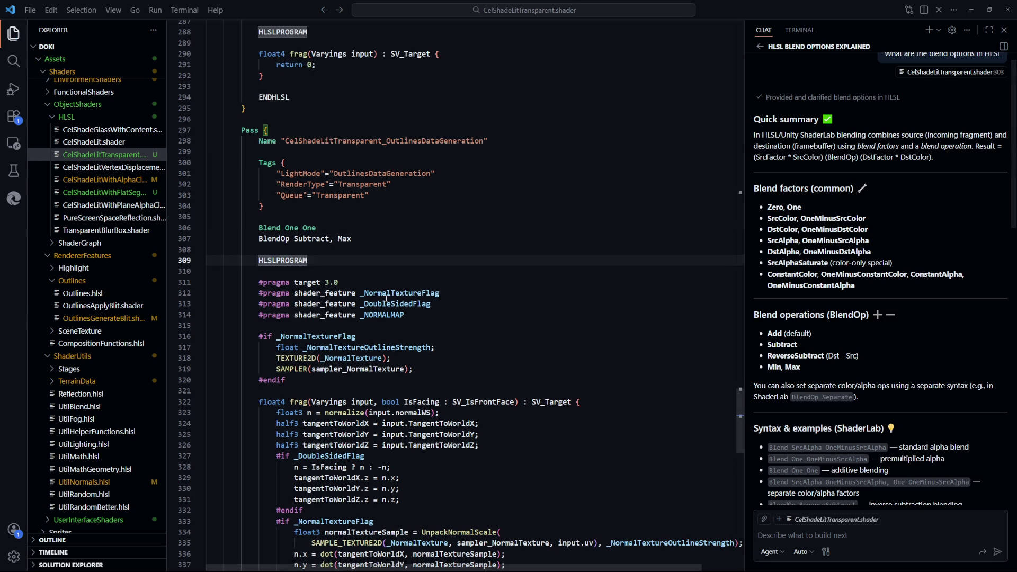
{"action": "left_click", "coordinate": [363, 230]}
{"action": "left_click", "coordinate": [363, 239]}
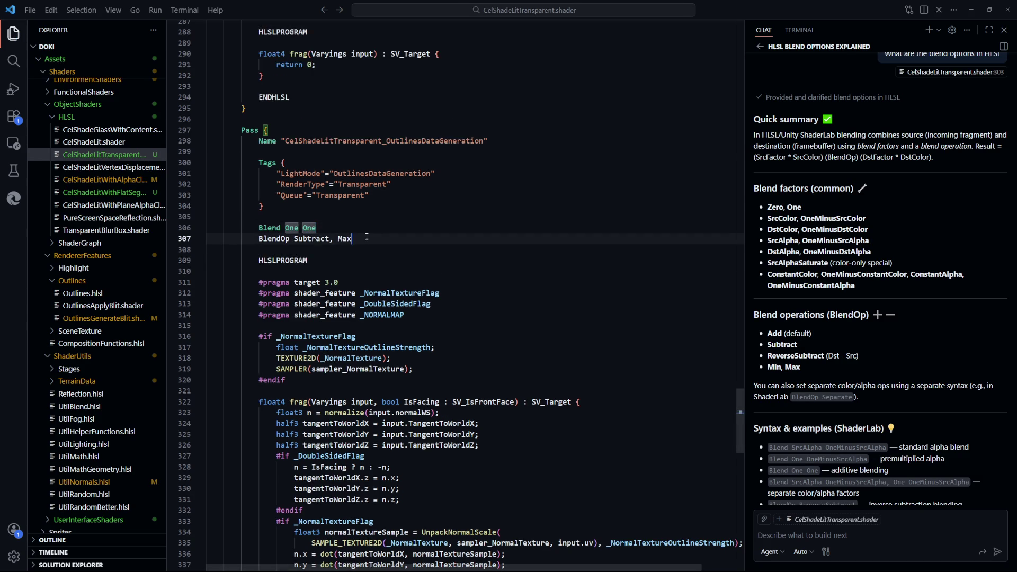
Confirm in Unity's Console that the line-307 error persists and jump to that line
{"action": "key", "text": "alt+Tab"}
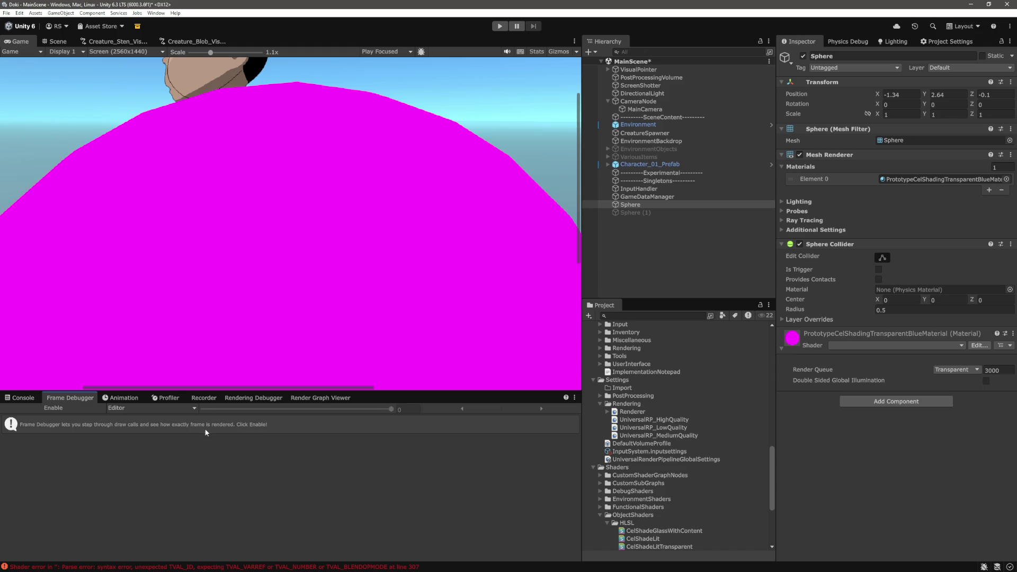
{"action": "left_click", "coordinate": [29, 402]}
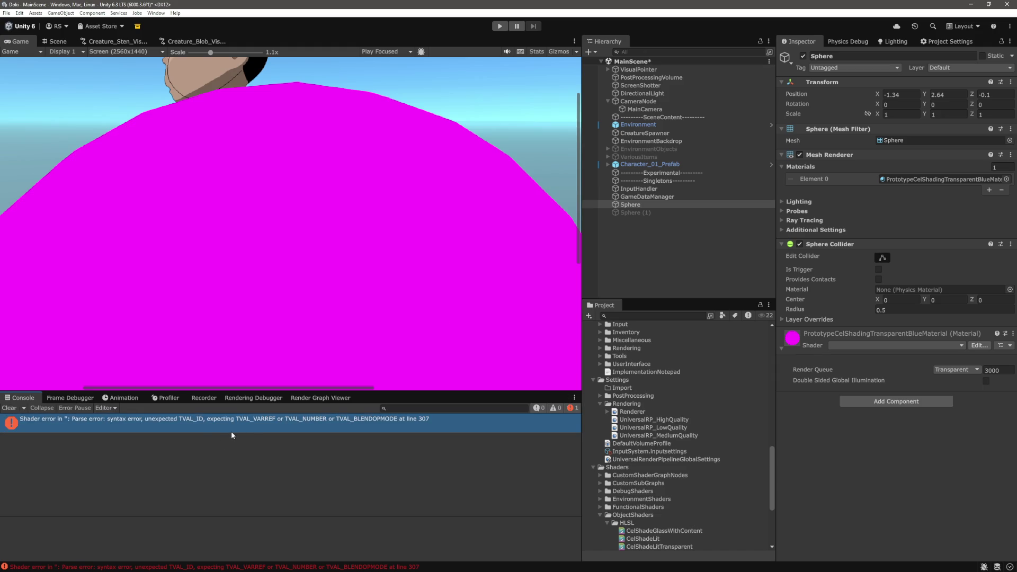
{"action": "double_click", "coordinate": [405, 421]}
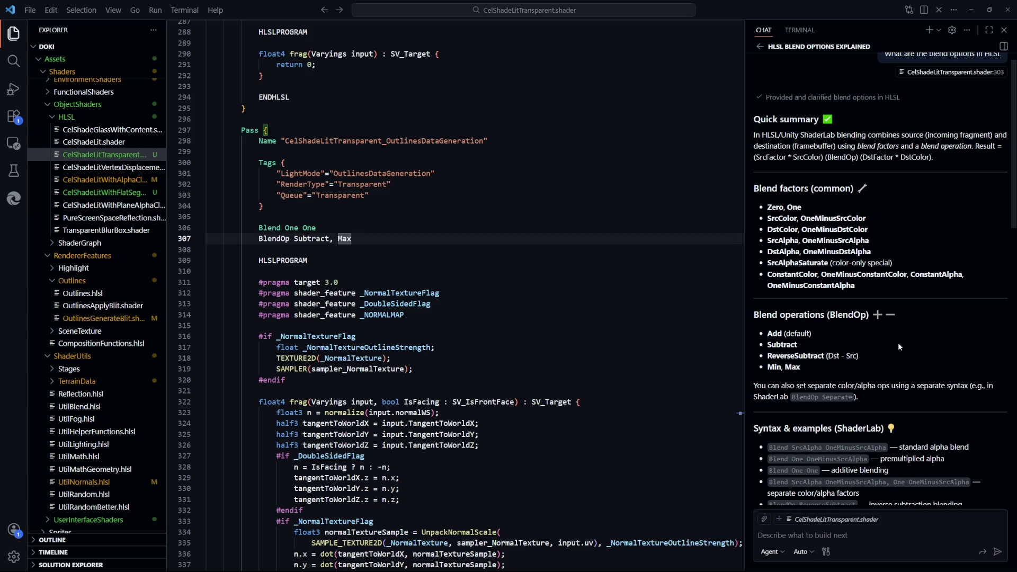
{"action": "scroll", "coordinate": [899, 347], "scroll_direction": "down", "scroll_amount": 3}
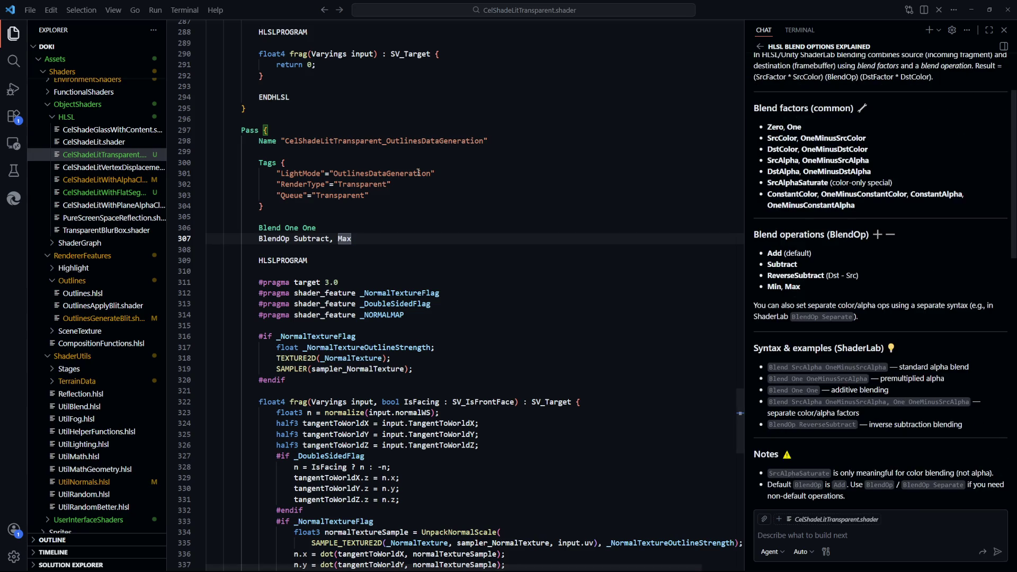
{"action": "key", "text": "Up"}
{"action": "key", "text": "alt+Tab"}
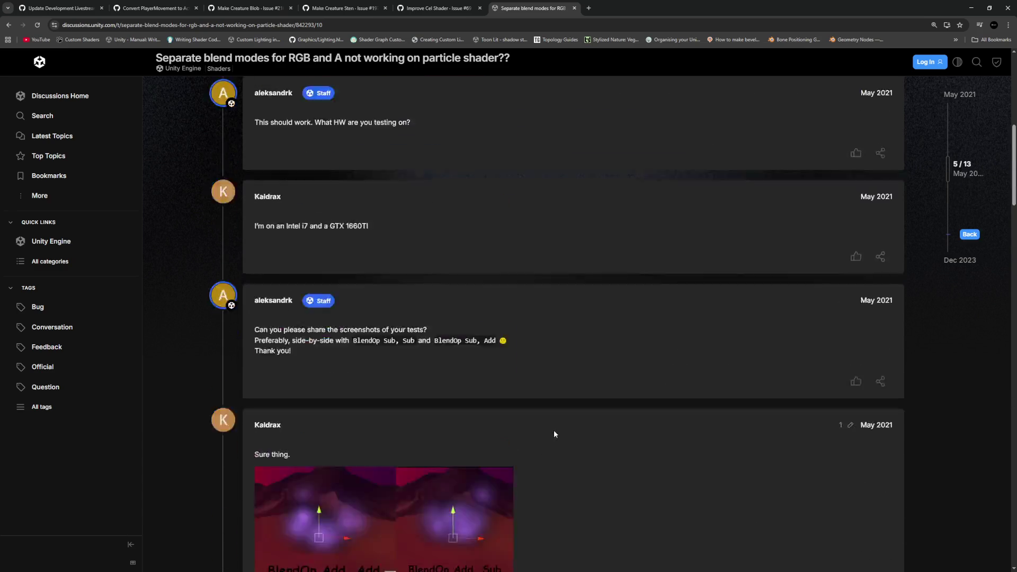
Read the forum's separate-blend example, marking its SrcAlpha DstAlpha alpha factors
{"action": "scroll", "coordinate": [554, 430], "scroll_direction": "down", "scroll_amount": 5}
{"action": "scroll", "coordinate": [427, 360], "scroll_direction": "down", "scroll_amount": 2}
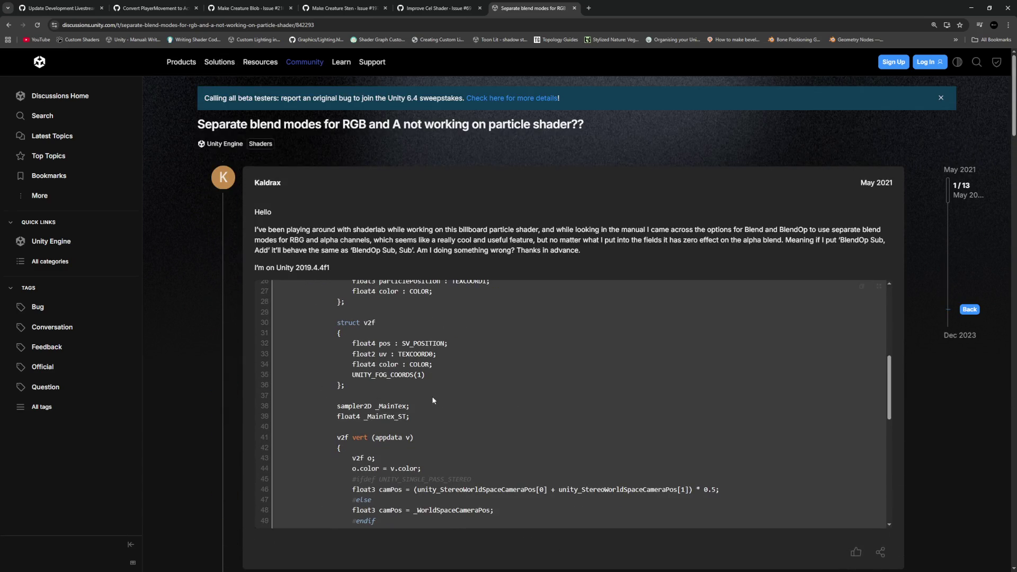
{"action": "scroll", "coordinate": [442, 402], "scroll_direction": "up", "scroll_amount": 5}
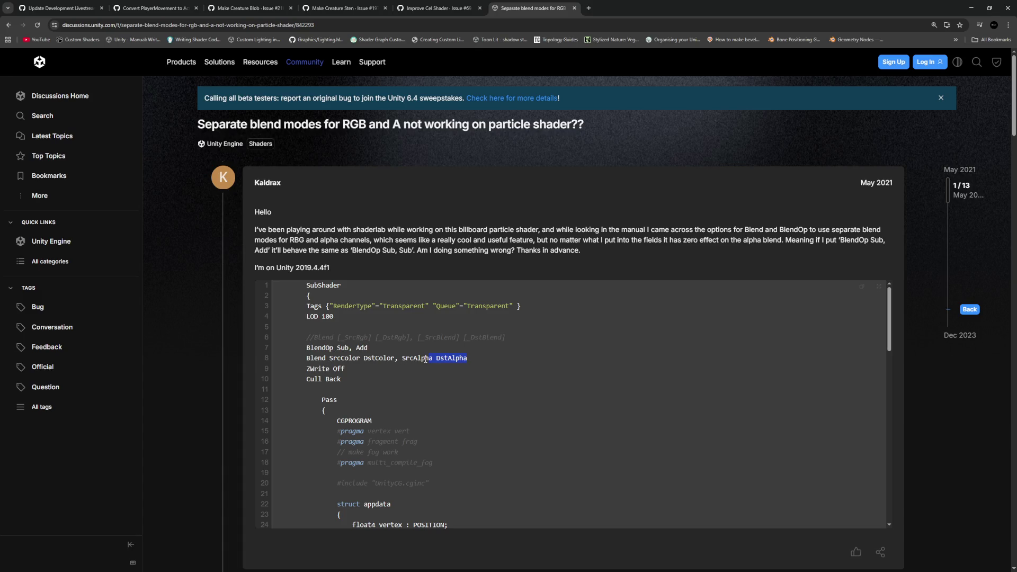
{"action": "mouse_move", "coordinate": [402, 357]}
{"action": "left_mouse_down"}
{"action": "mouse_move", "coordinate": [386, 493]}
{"action": "mouse_move", "coordinate": [411, 358]}
{"action": "left_mouse_up"}
{"action": "key", "text": "alt+Tab"}
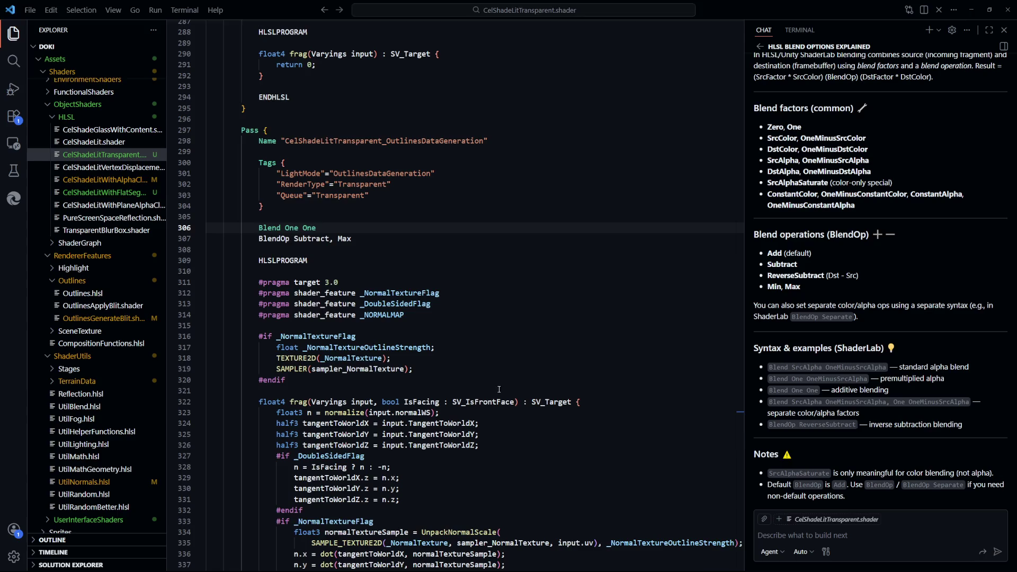
{"action": "key", "text": "alt+Tab"}
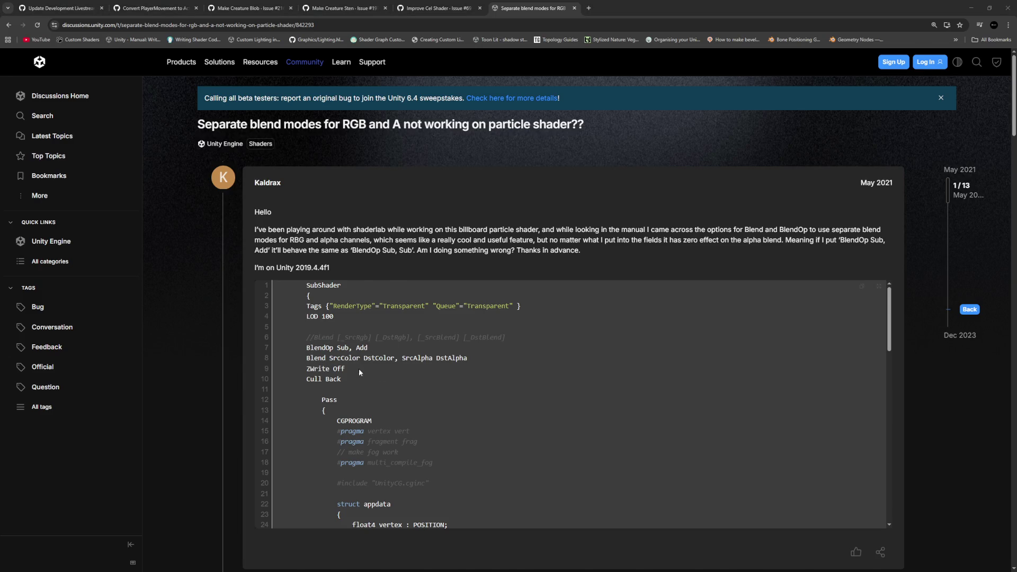
Add alpha factors 'One One' to the shader's Blend line
{"action": "key", "text": "alt+Tab"}
{"action": "key", "text": "alt+Tab"}
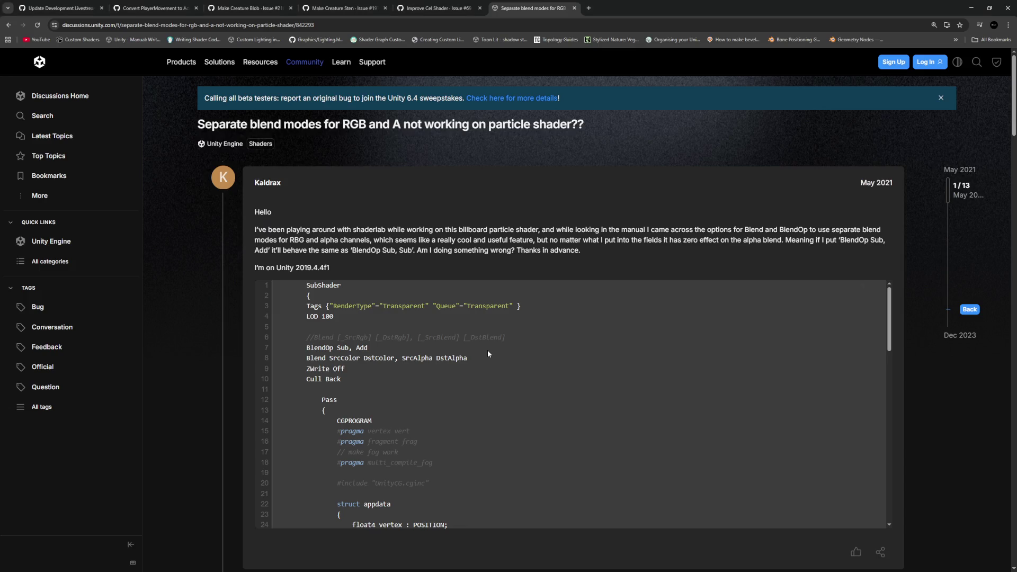
{"action": "key", "text": "alt+Tab"}
{"action": "type", "text": "One"}
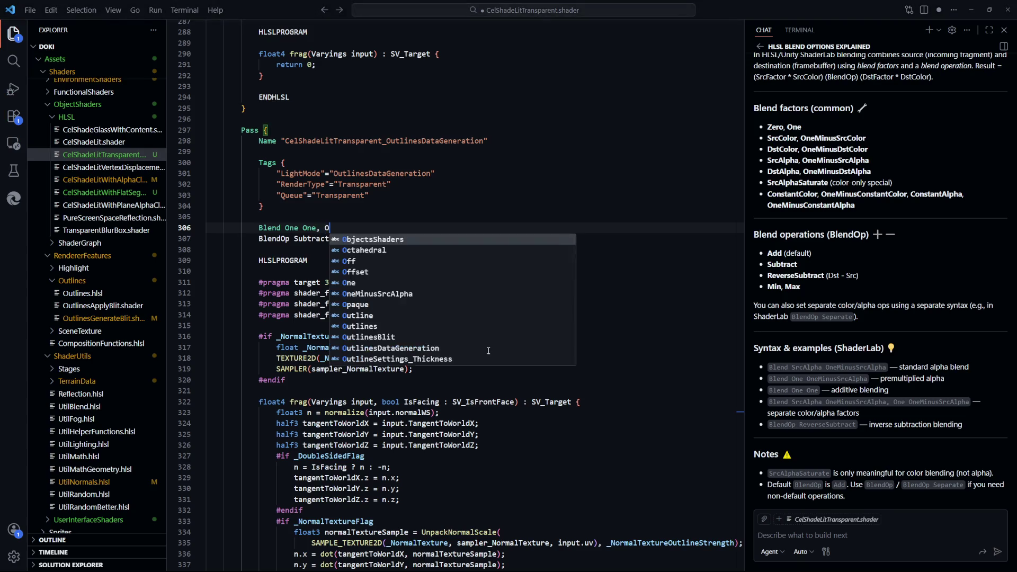
{"action": "type", "text": " One"}
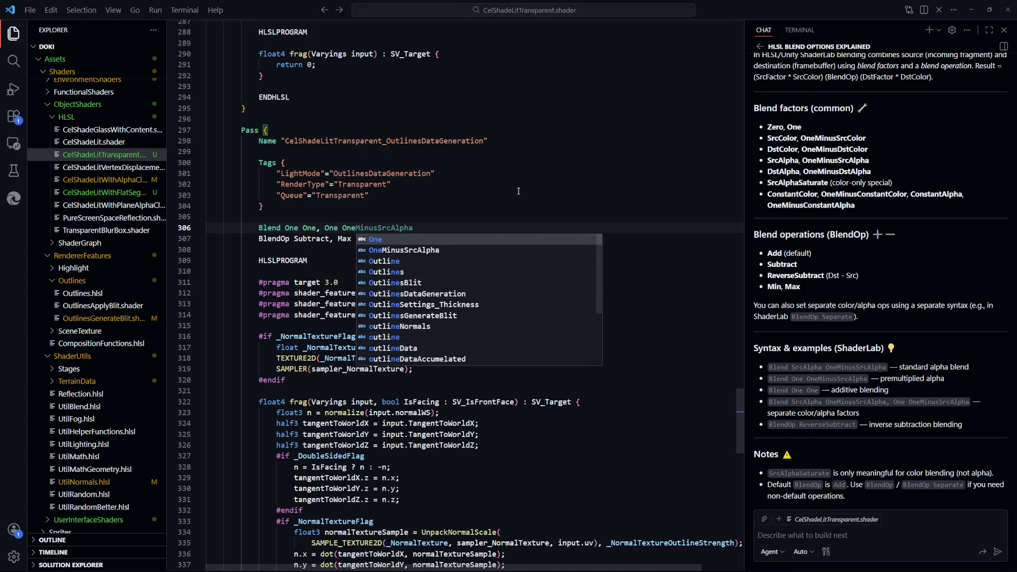
Save 'Blend One One, One One' and clear Unity's Console log
{"action": "key", "text": "ctrl+s"}
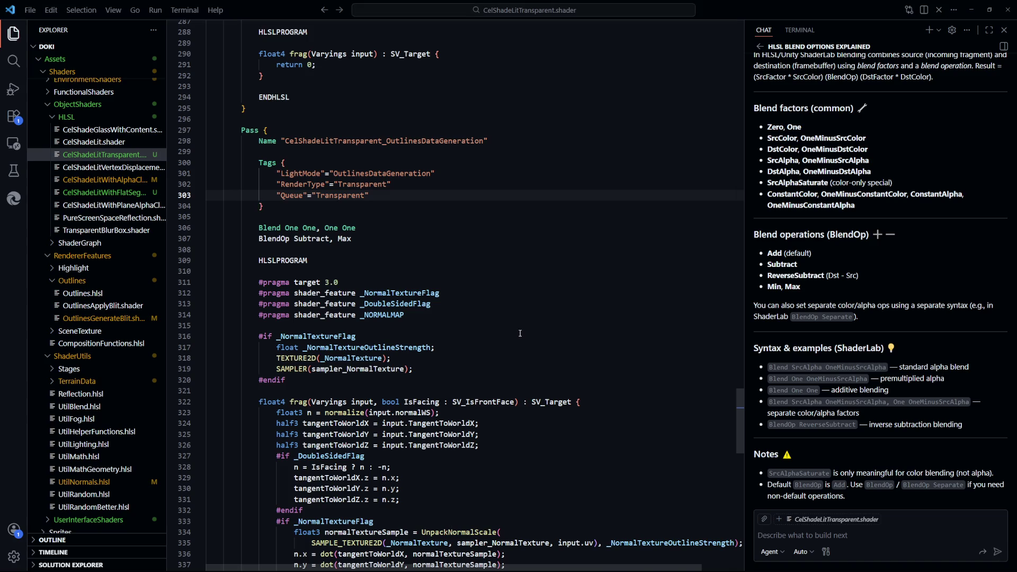
{"action": "key", "text": "alt+Tab"}
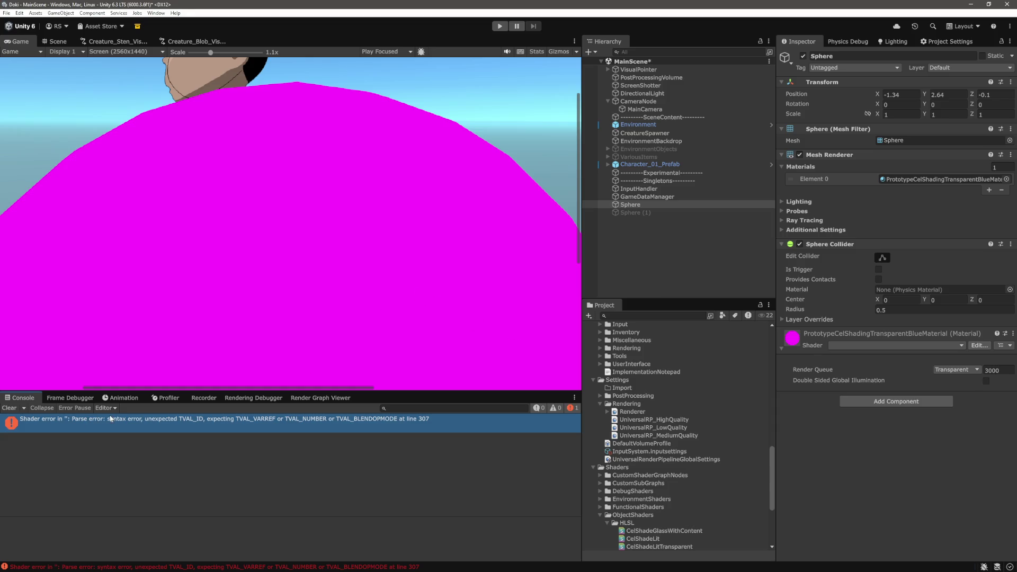
{"action": "left_click", "coordinate": [9, 408]}
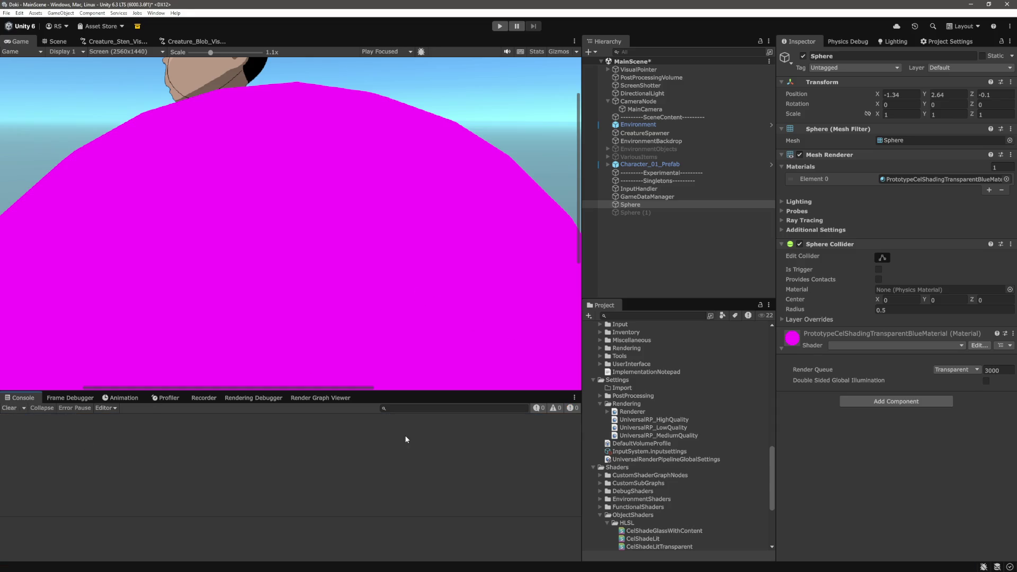
{"action": "key", "text": "alt+Tab"}
Move the BlendOp line above the Blend line
{"action": "scroll", "coordinate": [398, 277], "scroll_direction": "up", "scroll_amount": 2}
{"action": "scroll", "coordinate": [387, 279], "scroll_direction": "up", "scroll_amount": 1}
{"action": "left_click", "coordinate": [258, 288]}
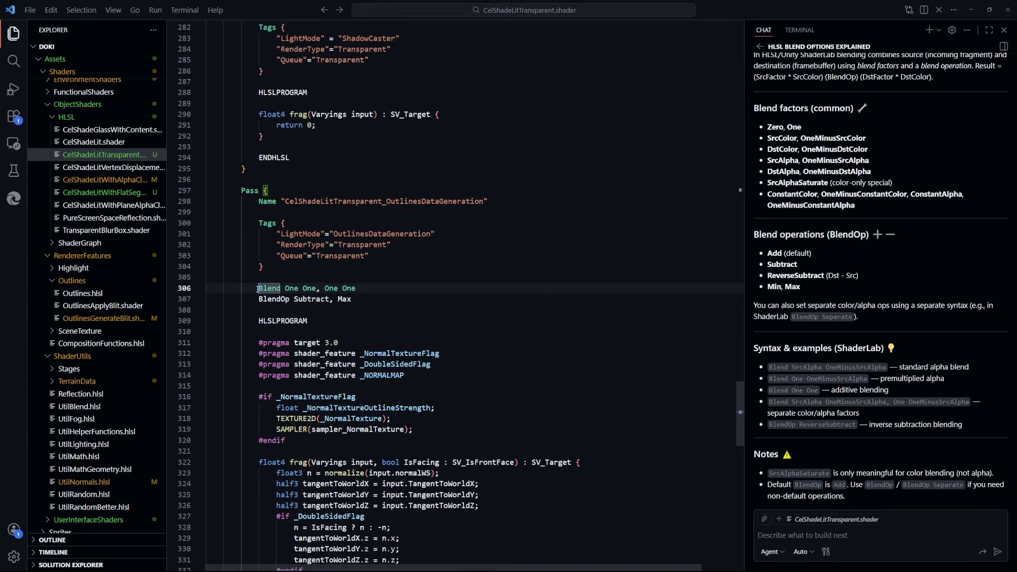
{"action": "key", "text": "alt+Down"}
Shorten Subtract to Sub on the BlendOp line, following the forum example, and save
{"action": "key", "text": "alt+Tab"}
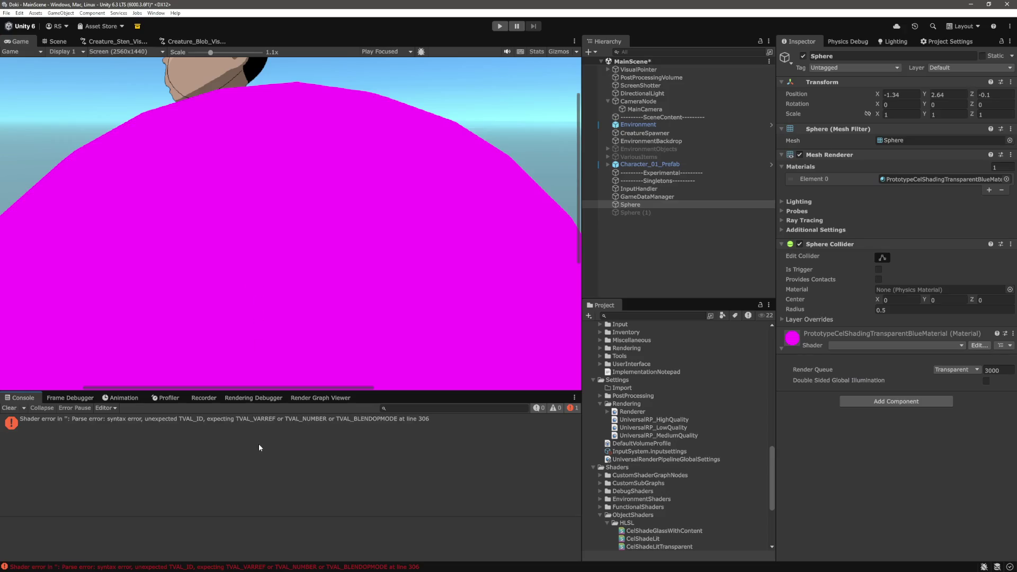
{"action": "key", "text": "alt+Tab"}
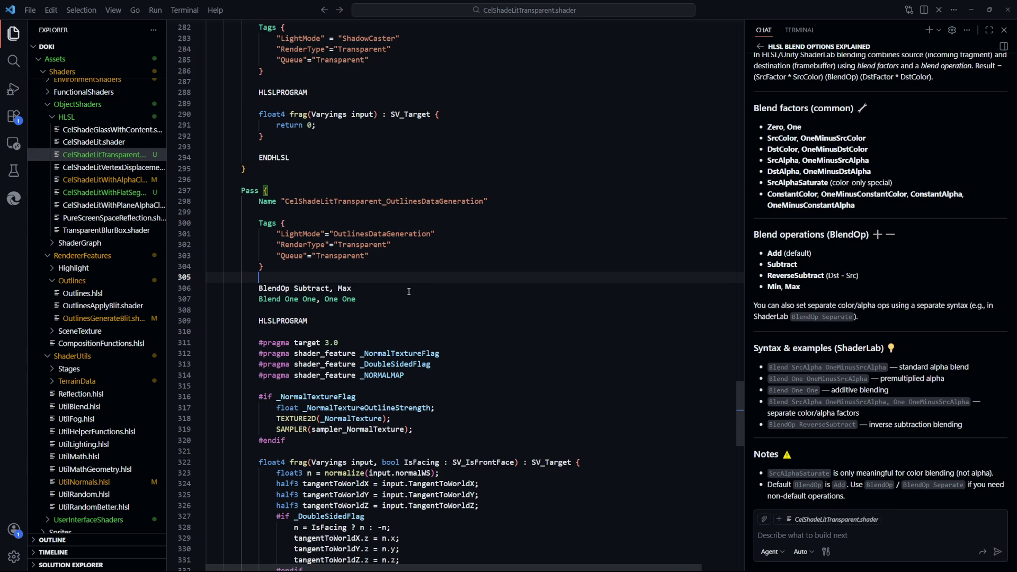
{"action": "key", "text": "alt+Tab"}
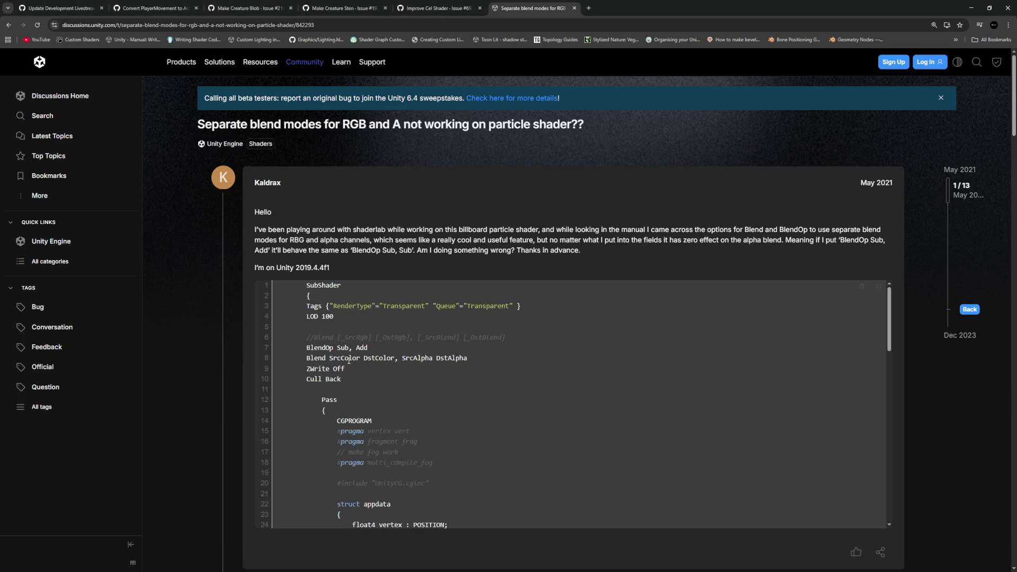
{"action": "key", "text": "alt+Tab"}
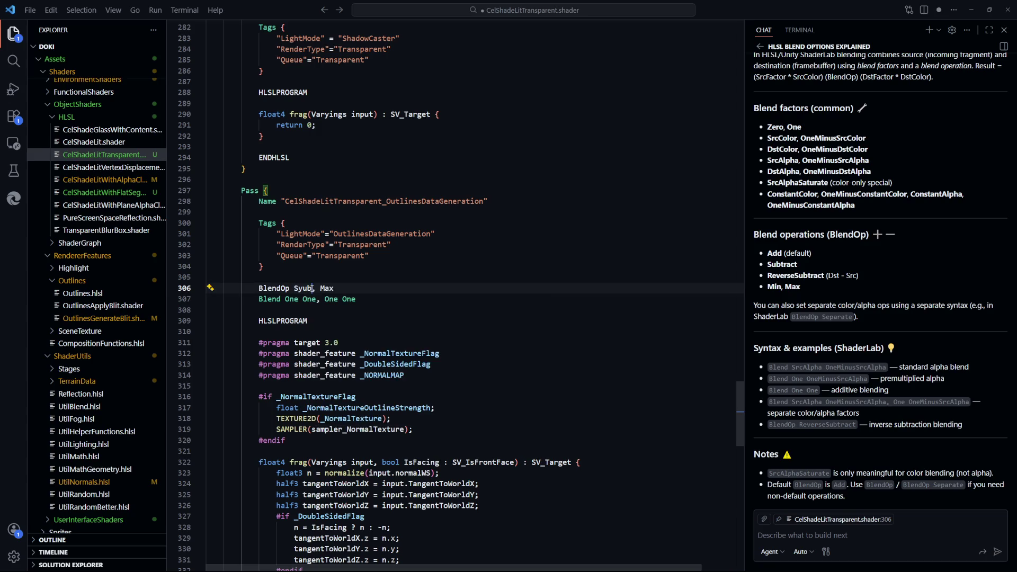
{"action": "key", "text": "BackSpace"}
{"action": "key", "text": "BackSpace"}
{"action": "type", "text": "ub"}
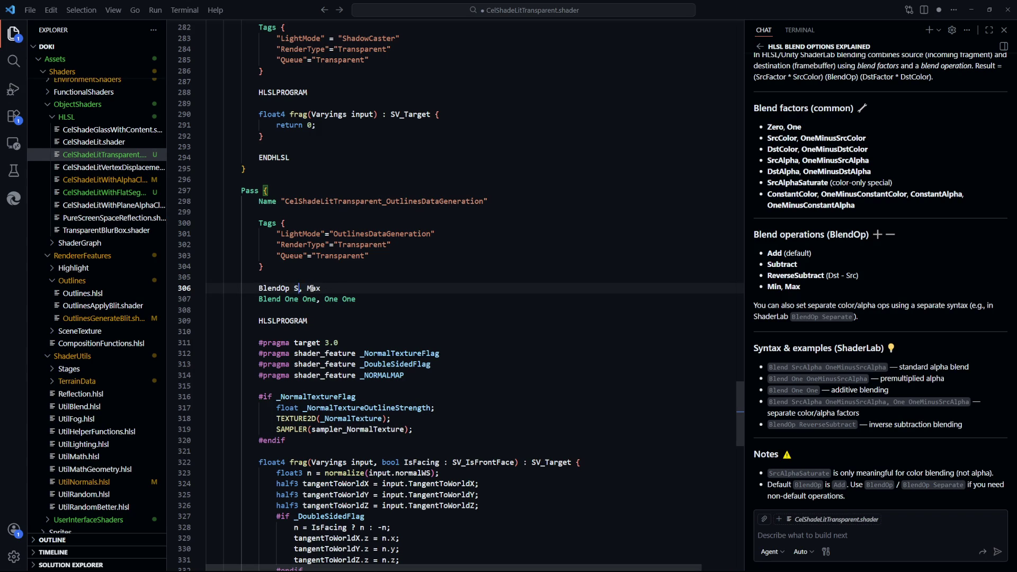
{"action": "key", "text": "ctrl+s"}
{"action": "left_click", "coordinate": [420, 263]}
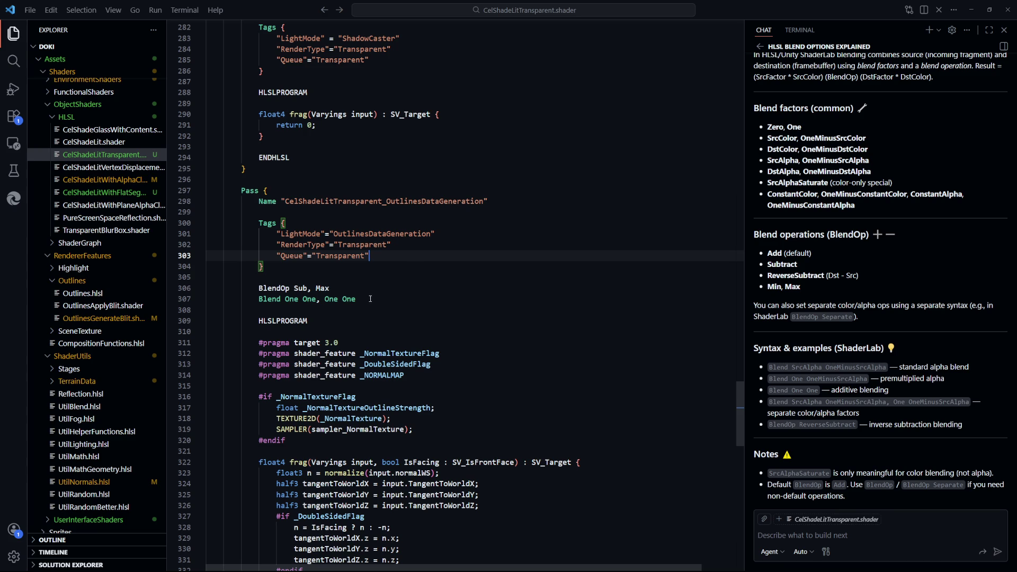
{"action": "key", "text": "alt+Tab"}
{"action": "key", "text": "alt+Tab"}
{"action": "key", "text": "alt+Tab"}
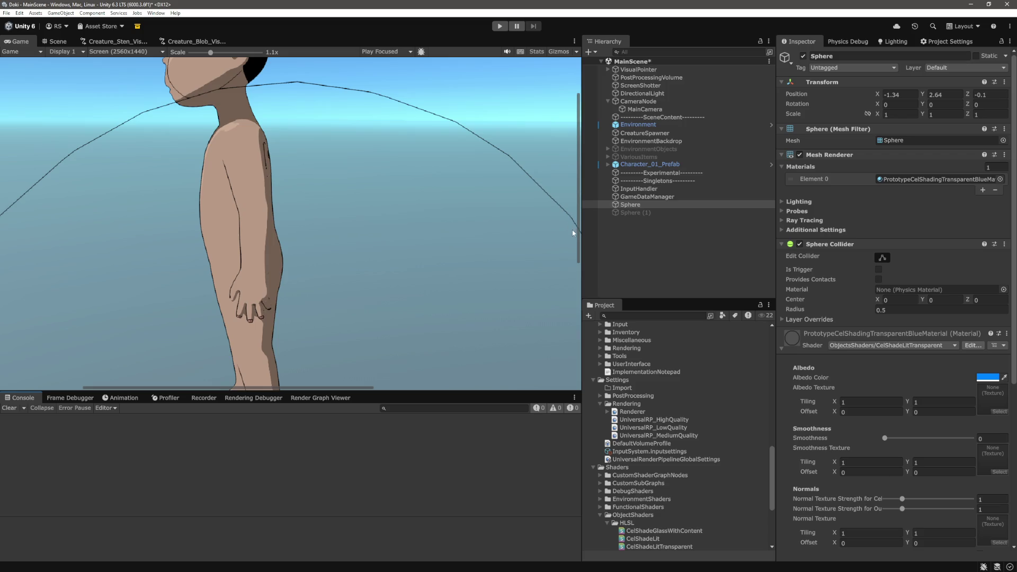
{"action": "scroll", "coordinate": [578, 291], "scroll_direction": "down", "scroll_amount": 5}
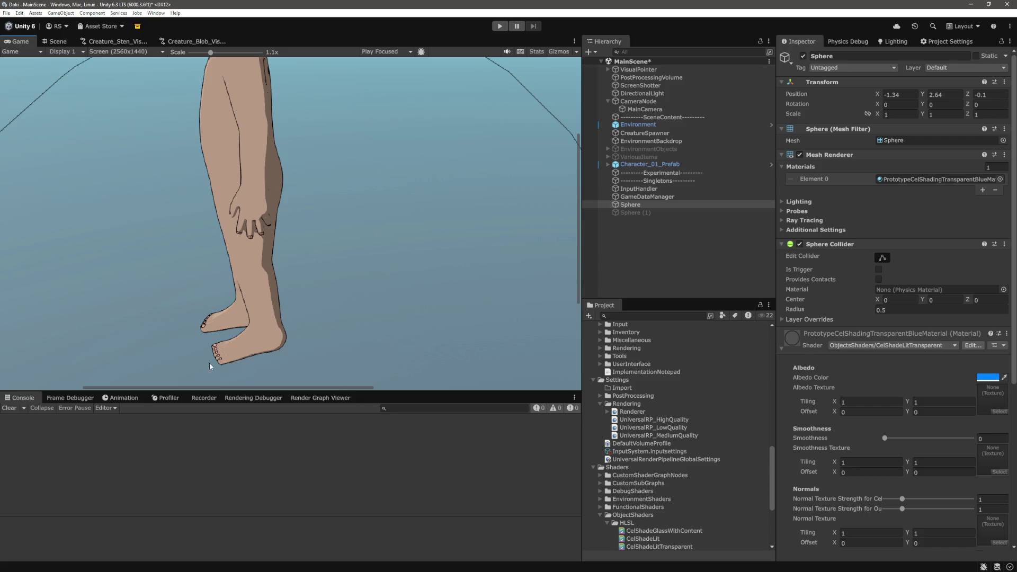
{"action": "left_click_drag", "start_coordinate": [579, 274], "coordinate": [583, 274]}
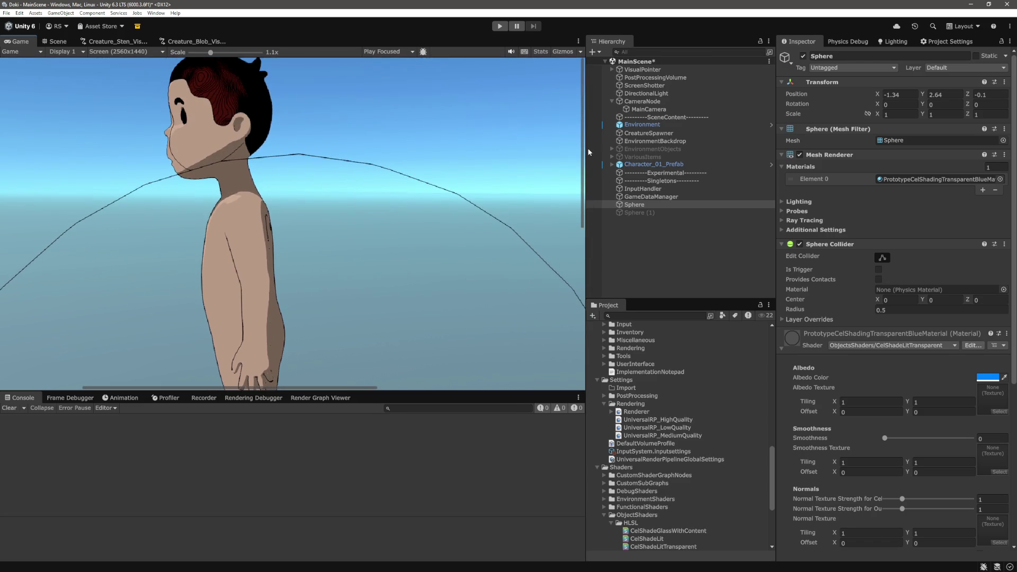
{"action": "scroll", "coordinate": [306, 171], "scroll_direction": "down", "scroll_amount": 4}
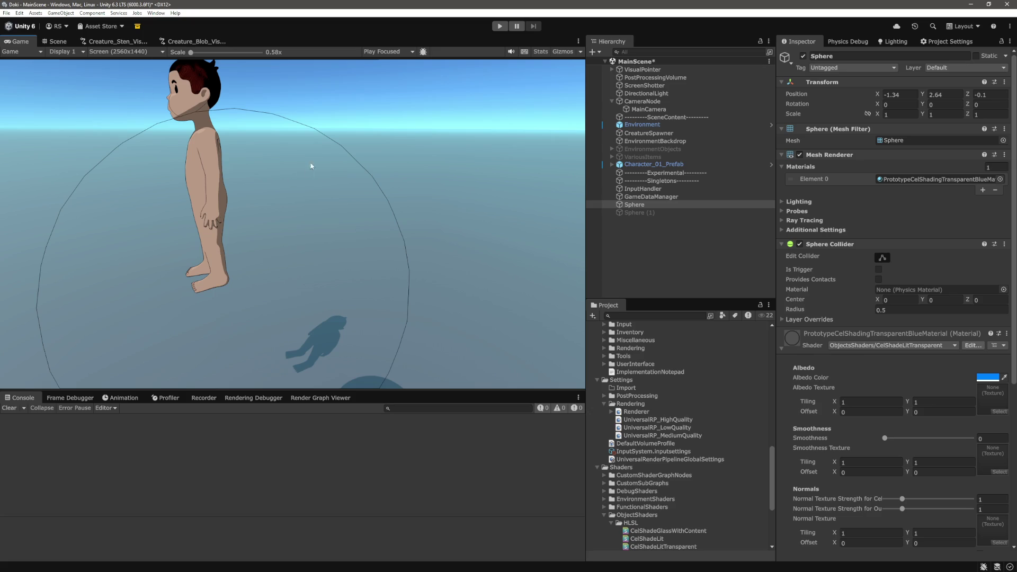
{"action": "left_click_drag", "start_coordinate": [197, 52], "coordinate": [212, 52]}
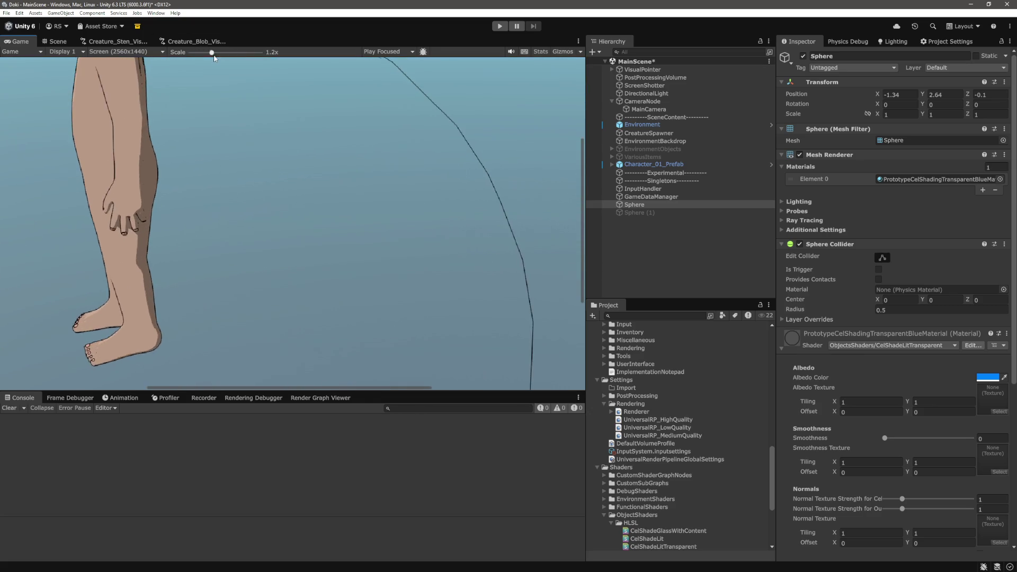
{"action": "left_click_drag", "start_coordinate": [354, 390], "coordinate": [274, 390]}
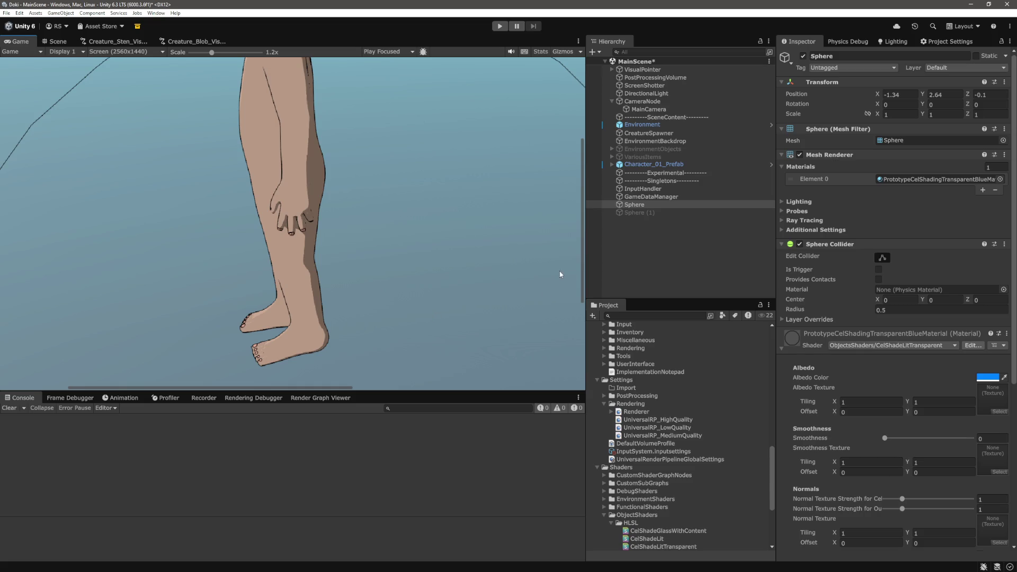
{"action": "left_click_drag", "start_coordinate": [583, 288], "coordinate": [579, 234]}
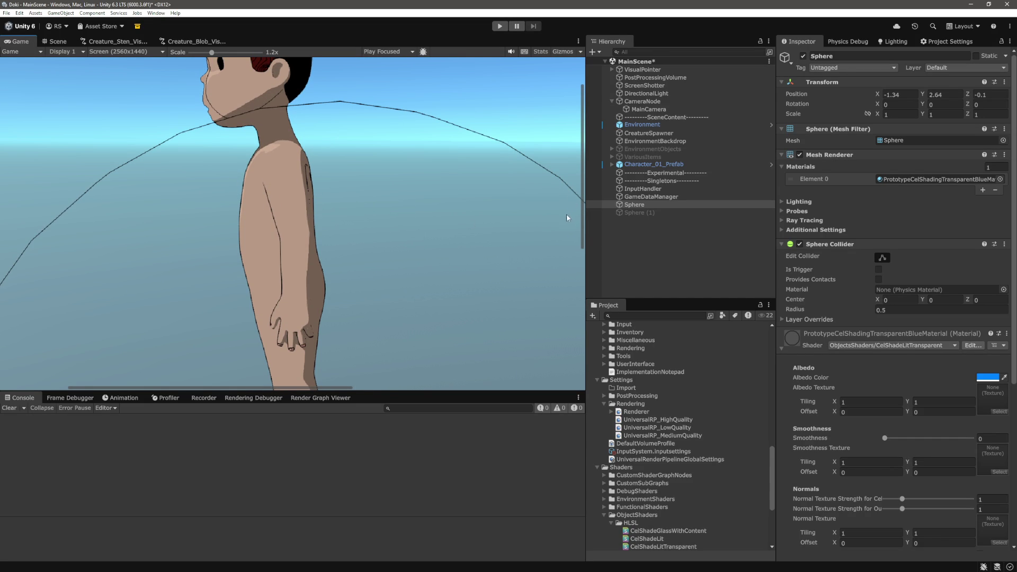
{"action": "left_click_drag", "start_coordinate": [581, 228], "coordinate": [584, 192]}
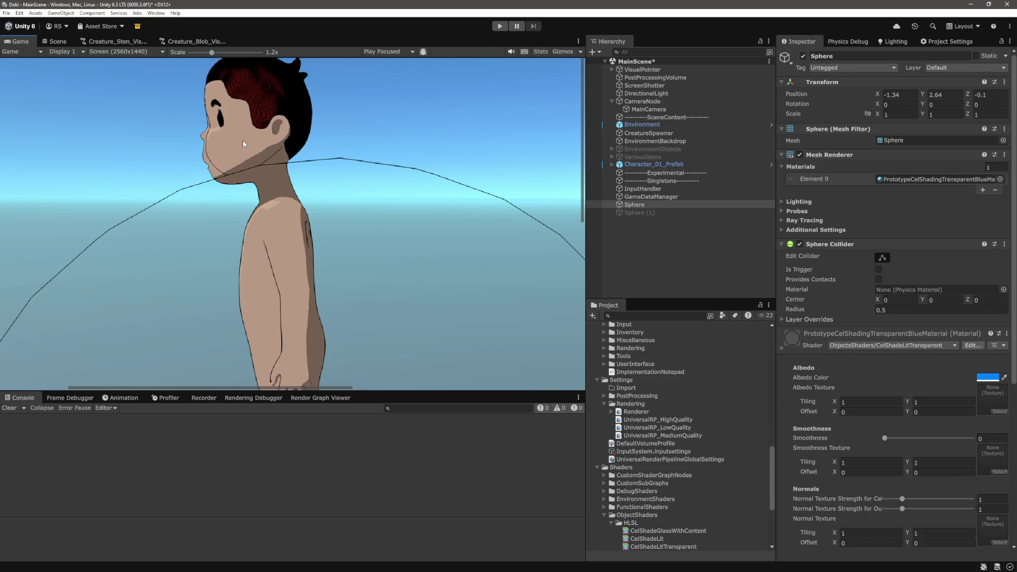
{"action": "left_click_drag", "start_coordinate": [584, 212], "coordinate": [584, 255]}
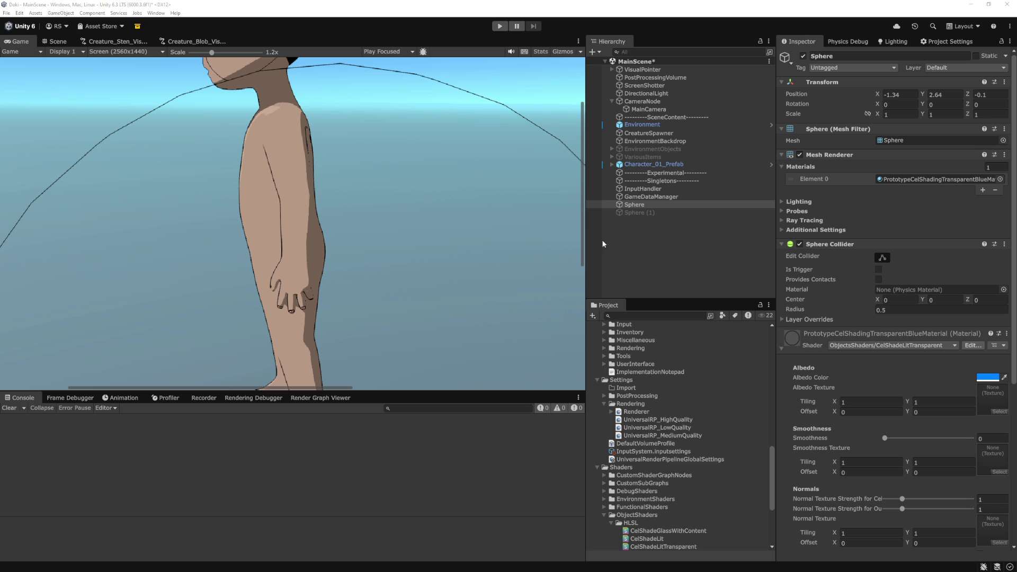
{"action": "left_click", "coordinate": [583, 248]}
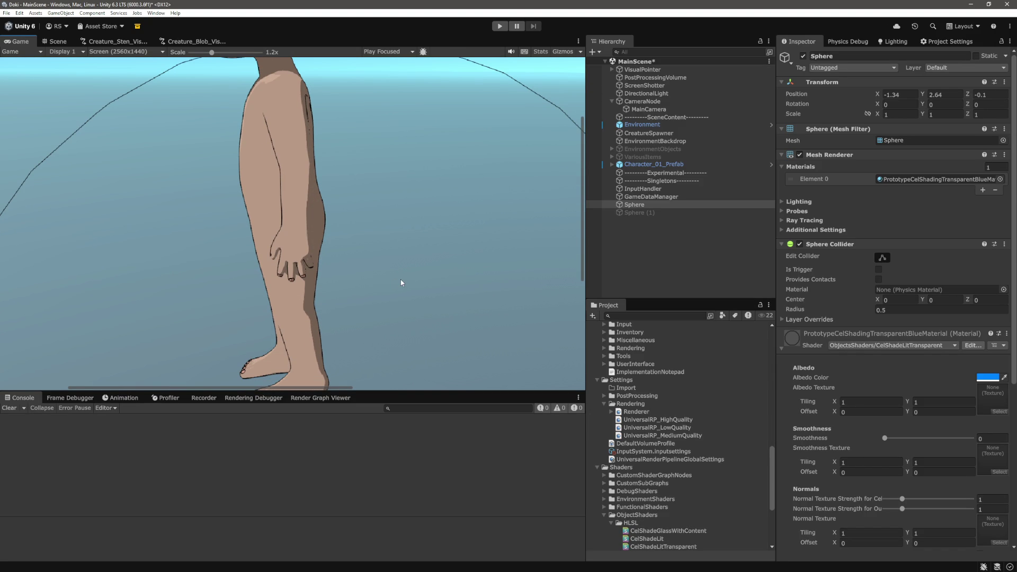
{"action": "left_click", "coordinate": [70, 398]}
Capture the frame and inspect OutlineDataRenderPass event #46 Draw Mesh Sphere's OutlineDataTexture
{"action": "left_click", "coordinate": [85, 409]}
{"action": "left_click", "coordinate": [107, 455]}
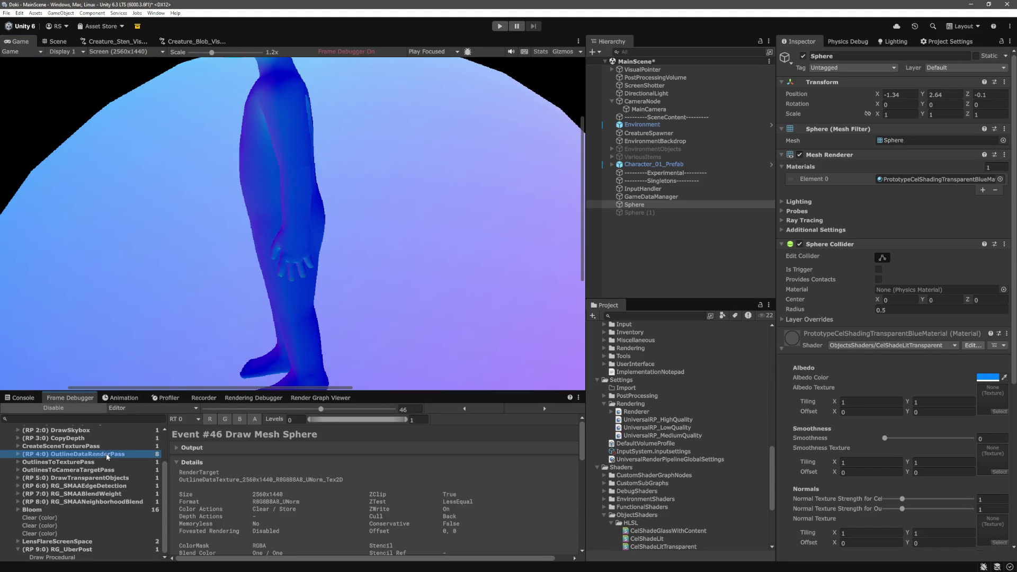
{"action": "scroll", "coordinate": [440, 252], "scroll_direction": "down", "scroll_amount": 2}
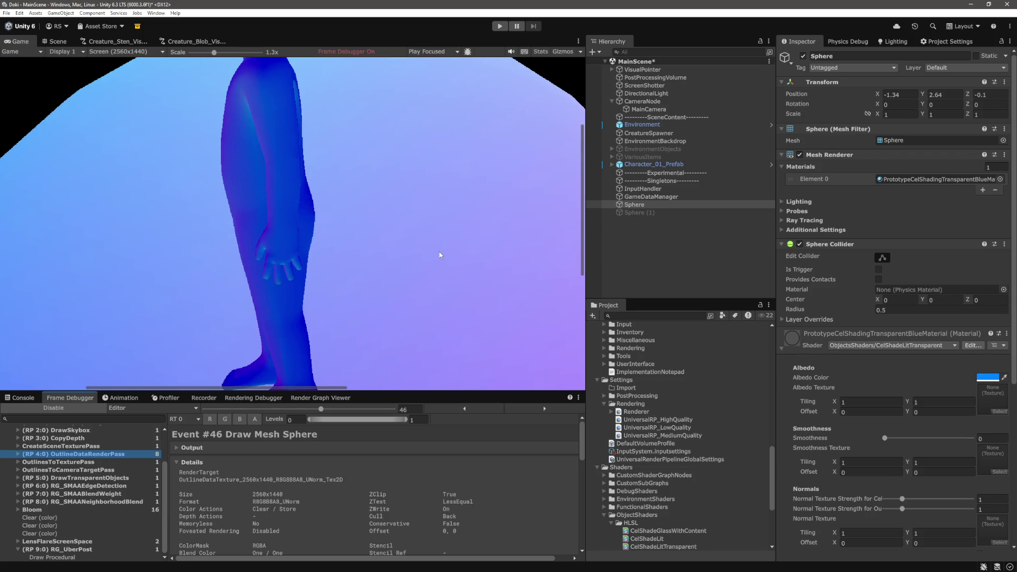
{"action": "mouse_move", "coordinate": [583, 251]}
{"action": "left_mouse_down"}
{"action": "mouse_move", "coordinate": [561, 366]}
{"action": "mouse_move", "coordinate": [560, 261]}
{"action": "mouse_move", "coordinate": [583, 244]}
{"action": "left_mouse_up"}
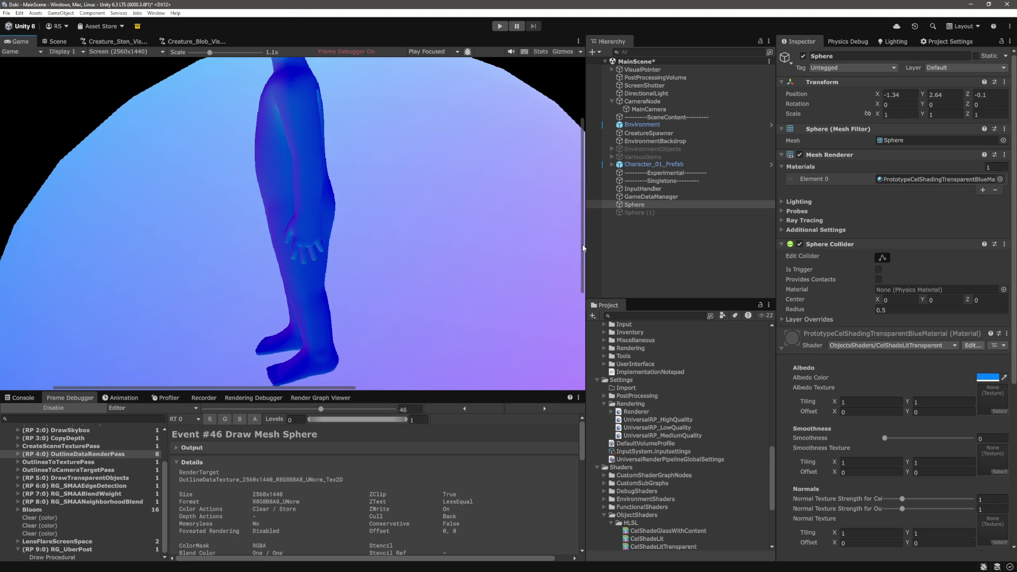
{"action": "left_click_drag", "start_coordinate": [583, 248], "coordinate": [583, 245]}
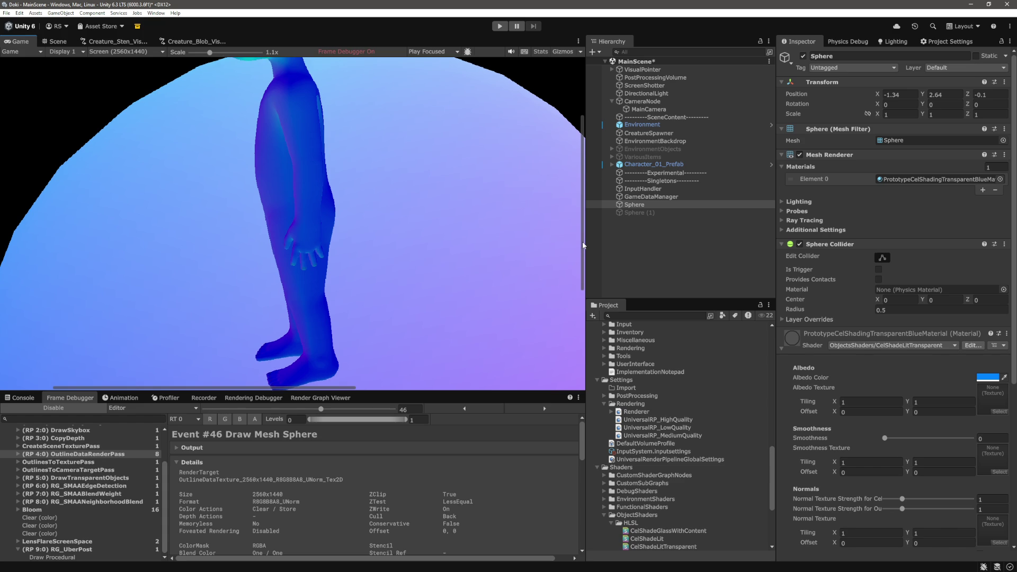
{"action": "left_click_drag", "start_coordinate": [583, 246], "coordinate": [582, 253]}
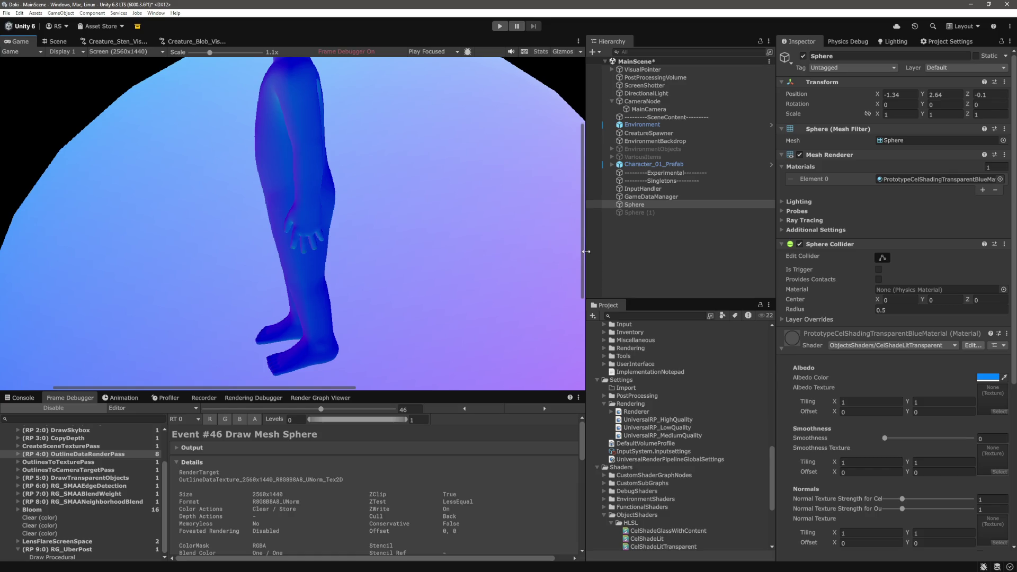
{"action": "mouse_move", "coordinate": [578, 250]}
{"action": "left_mouse_down"}
{"action": "mouse_move", "coordinate": [575, 188]}
{"action": "mouse_move", "coordinate": [554, 338]}
{"action": "mouse_move", "coordinate": [564, 149]}
{"action": "left_mouse_up"}
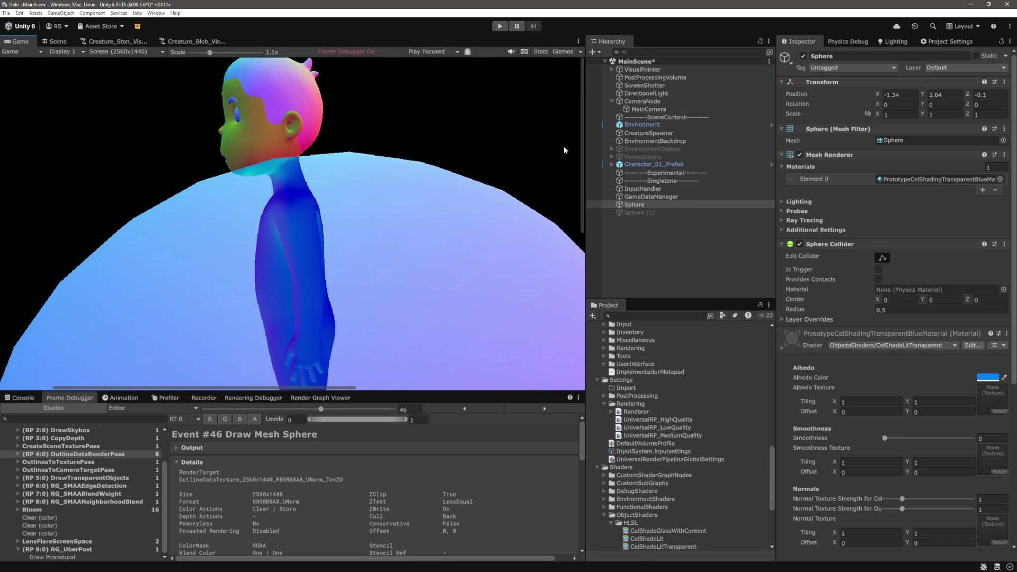
{"action": "left_click_drag", "start_coordinate": [564, 188], "coordinate": [556, 258]}
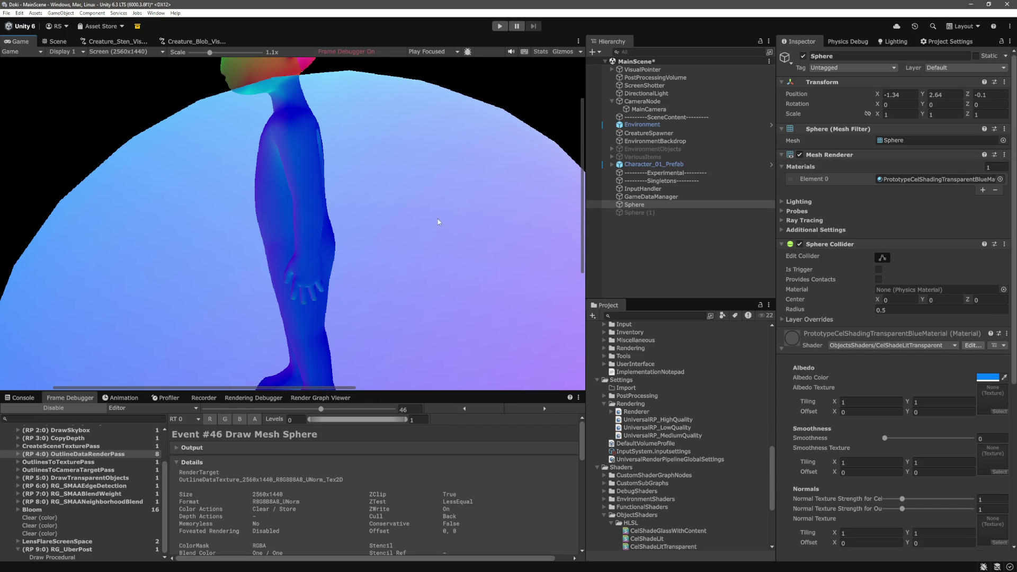
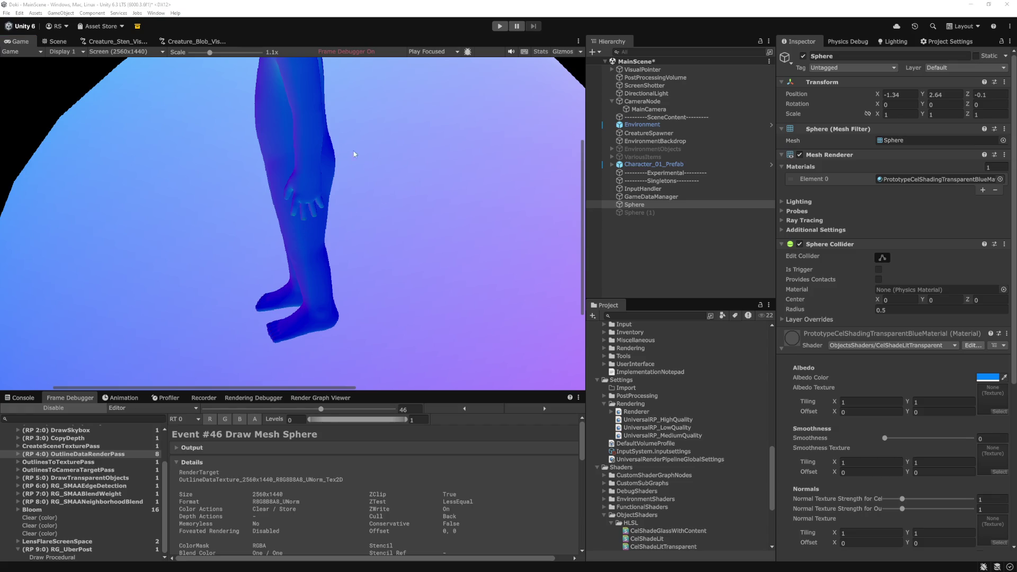
Zoom the Game view out and disable the Frame Debugger for normal rendering
{"action": "left_click_drag", "start_coordinate": [211, 53], "coordinate": [191, 52]}
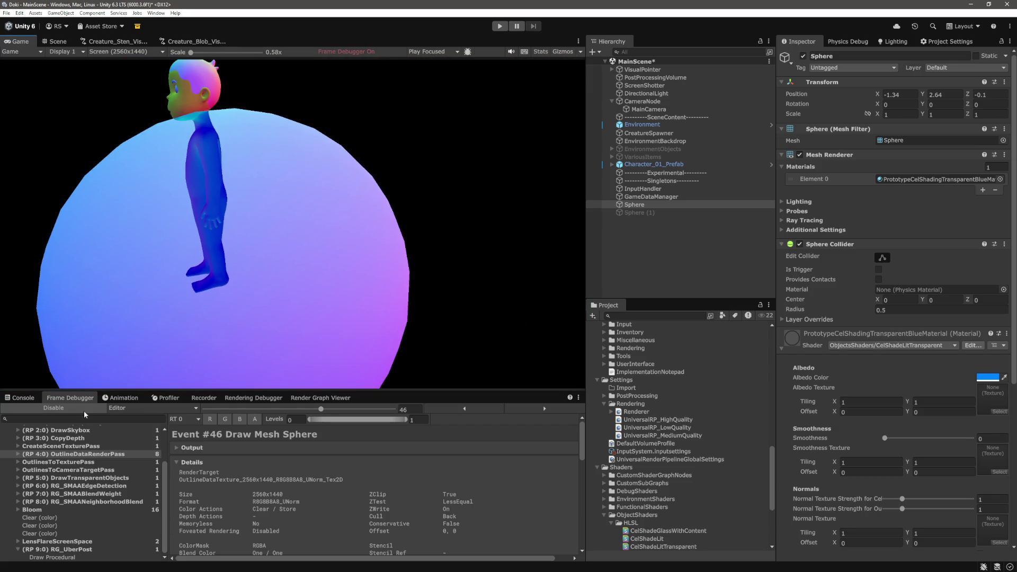
{"action": "left_click", "coordinate": [82, 408]}
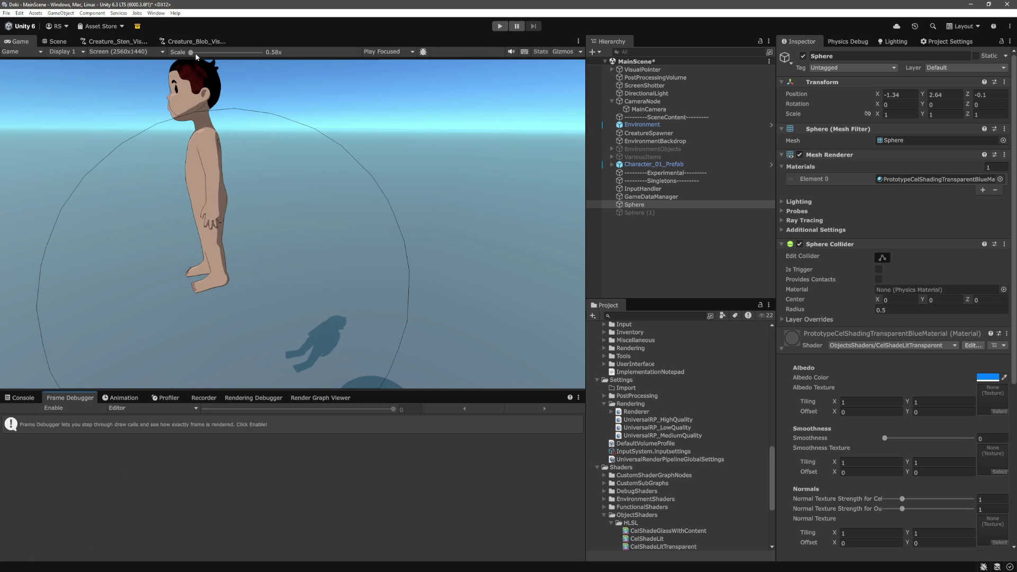
{"action": "left_click_drag", "start_coordinate": [192, 52], "coordinate": [214, 53]}
Readjust the Game view scale and select the Sphere object in the Hierarchy
{"action": "left_click_drag", "start_coordinate": [373, 387], "coordinate": [311, 386]}
{"action": "scroll", "coordinate": [510, 255], "scroll_direction": "up", "scroll_amount": 5}
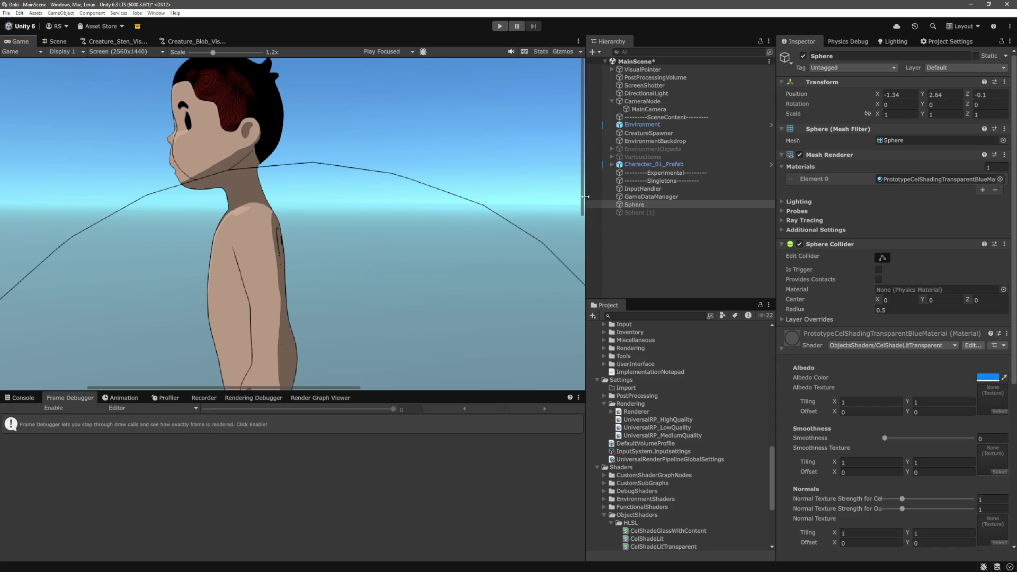
{"action": "scroll", "coordinate": [564, 281], "scroll_direction": "down", "scroll_amount": 5}
{"action": "scroll", "coordinate": [179, 291], "scroll_direction": "down", "scroll_amount": 5}
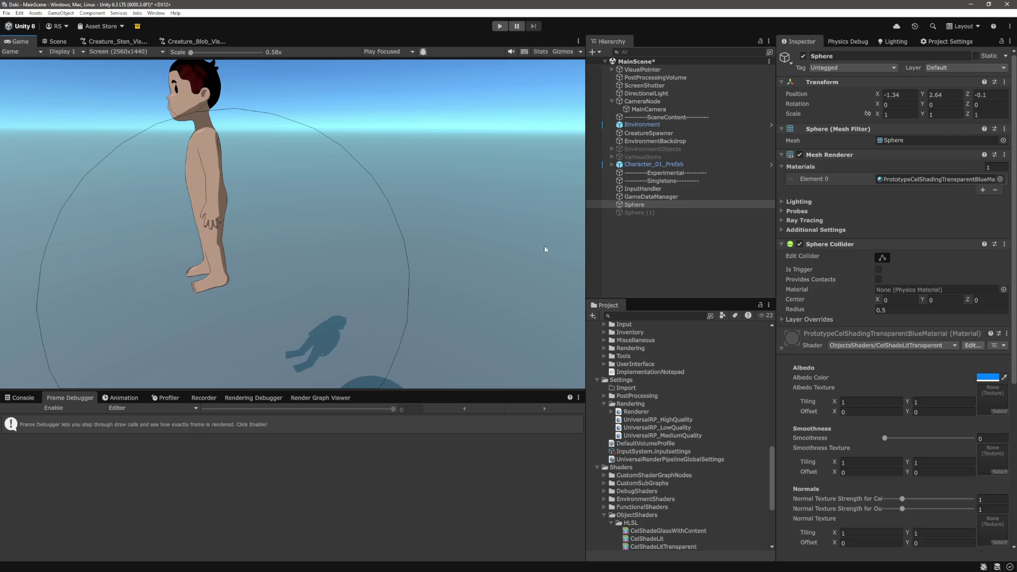
{"action": "left_click", "coordinate": [664, 255]}
{"action": "left_click", "coordinate": [637, 204]}
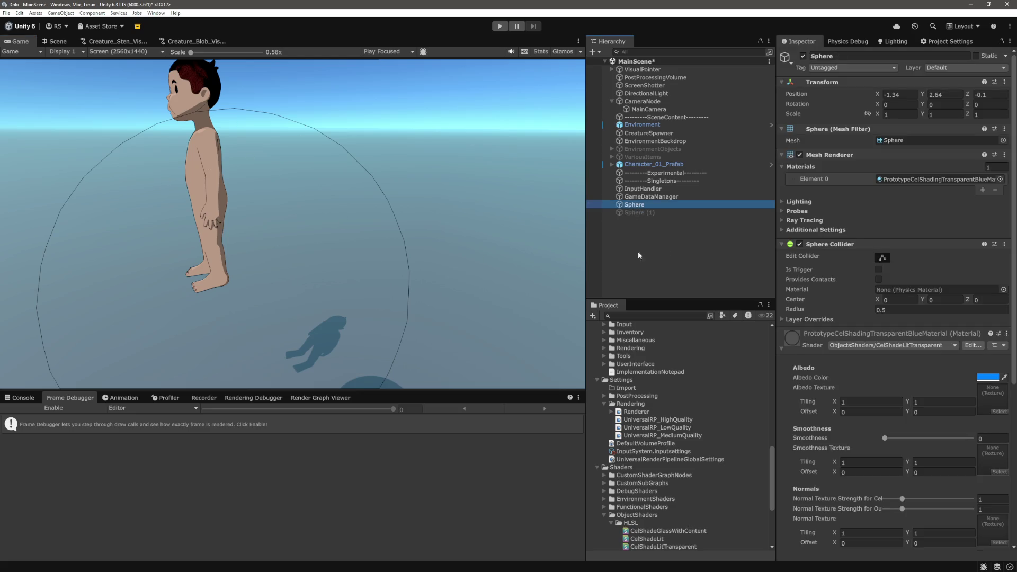
Swap the Sphere's mesh for Suzanne by searching 'suz' in the mesh picker
{"action": "left_click", "coordinate": [1003, 141]}
{"action": "left_click_drag", "start_coordinate": [915, 142], "coordinate": [500, 212]}
{"action": "scroll", "coordinate": [460, 384], "scroll_direction": "up", "scroll_amount": 10}
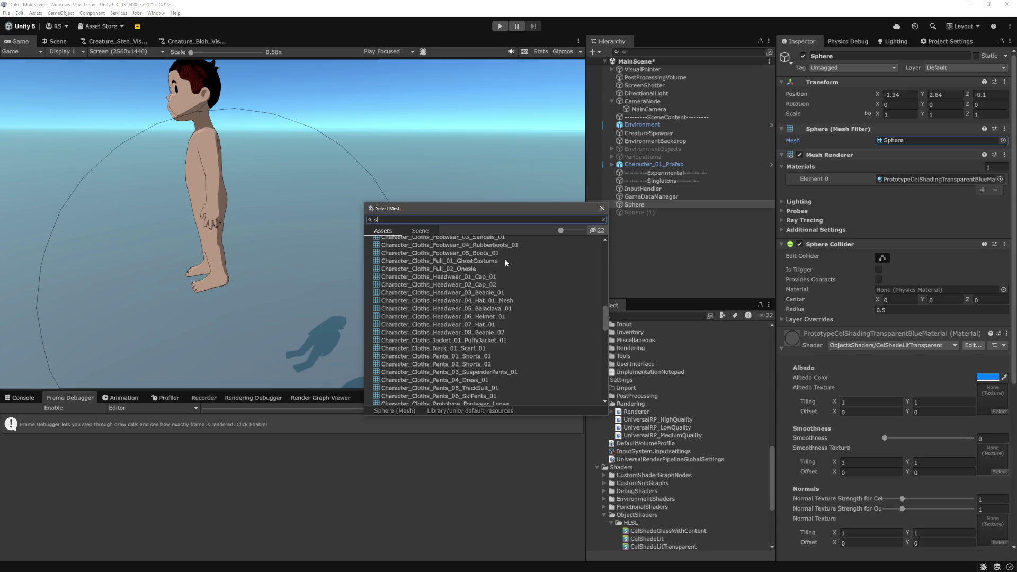
{"action": "type", "text": "uz"}
{"action": "double_click", "coordinate": [393, 248]}
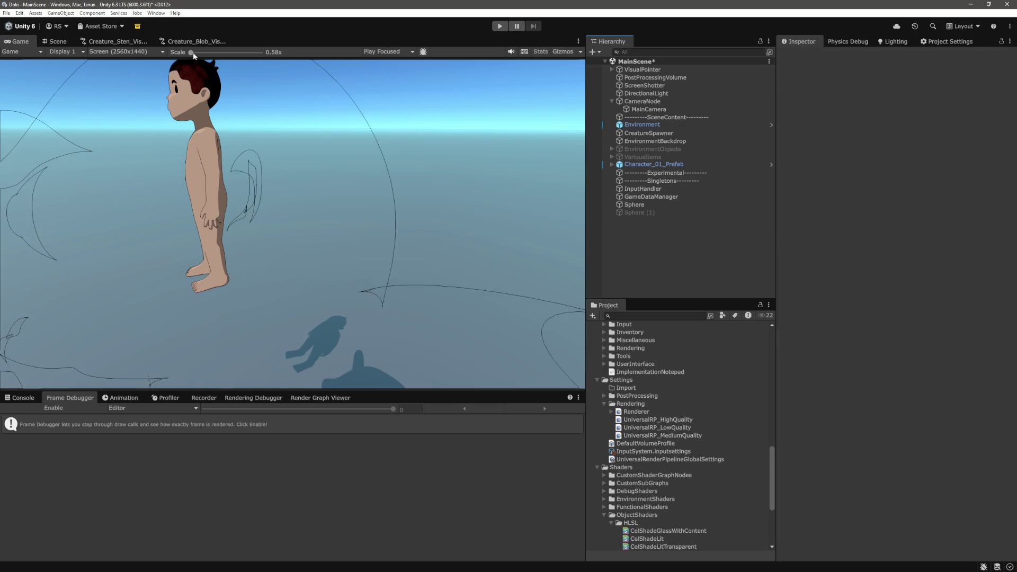
Orbit and zoom the Scene view toward the outlined monkey head
{"action": "left_click", "coordinate": [57, 43]}
{"action": "mouse_move", "coordinate": [344, 222]}
{"action": "left_mouse_down"}
{"action": "mouse_move", "coordinate": [420, 187]}
{"action": "mouse_move", "coordinate": [356, 206]}
{"action": "mouse_move", "coordinate": [359, 192]}
{"action": "mouse_move", "coordinate": [338, 216]}
{"action": "mouse_move", "coordinate": [459, 255]}
{"action": "mouse_move", "coordinate": [514, 252]}
{"action": "mouse_move", "coordinate": [336, 294]}
{"action": "left_mouse_up"}
{"action": "scroll", "coordinate": [428, 200], "scroll_direction": "up", "scroll_amount": 3}
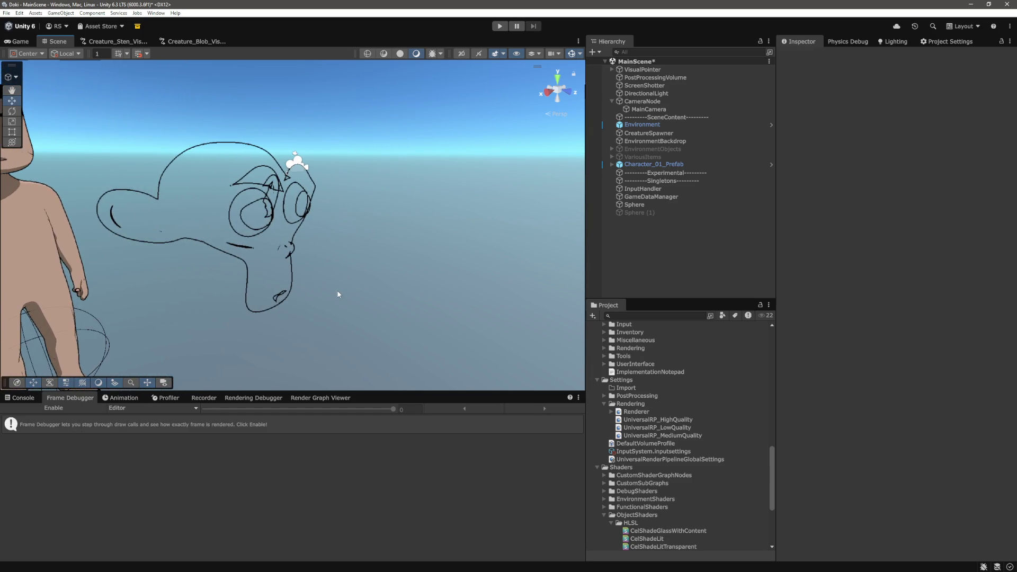
Orbit the Scene camera around the character and select the Suzanne-shaped Sphere object
{"action": "mouse_move", "coordinate": [486, 287]}
{"action": "left_mouse_down"}
{"action": "mouse_move", "coordinate": [230, 273]}
{"action": "mouse_move", "coordinate": [233, 280]}
{"action": "mouse_move", "coordinate": [220, 264]}
{"action": "mouse_move", "coordinate": [306, 287]}
{"action": "left_mouse_up"}
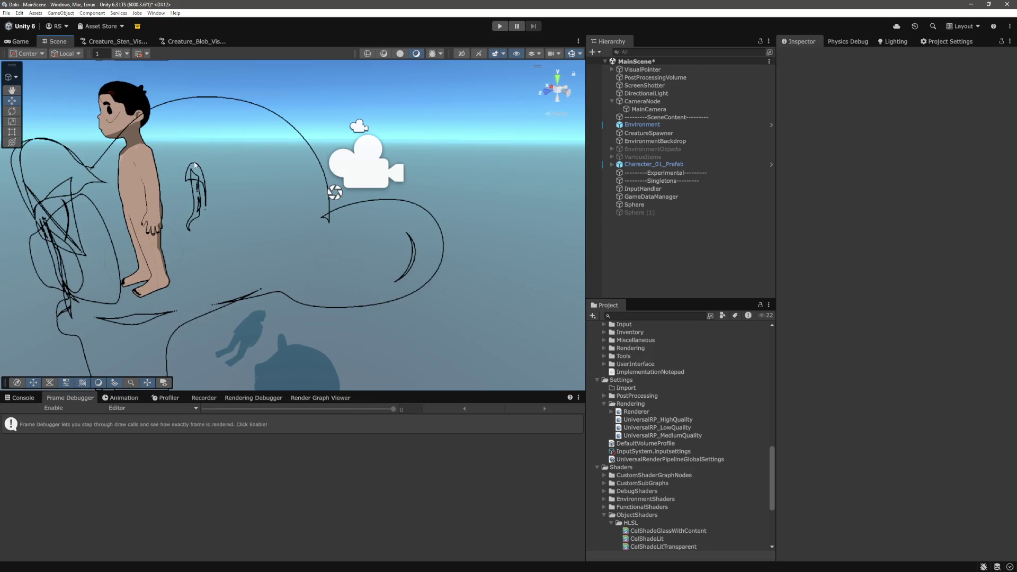
{"action": "mouse_move", "coordinate": [175, 227]}
{"action": "left_mouse_down"}
{"action": "mouse_move", "coordinate": [228, 225]}
{"action": "mouse_move", "coordinate": [144, 145]}
{"action": "left_mouse_up"}
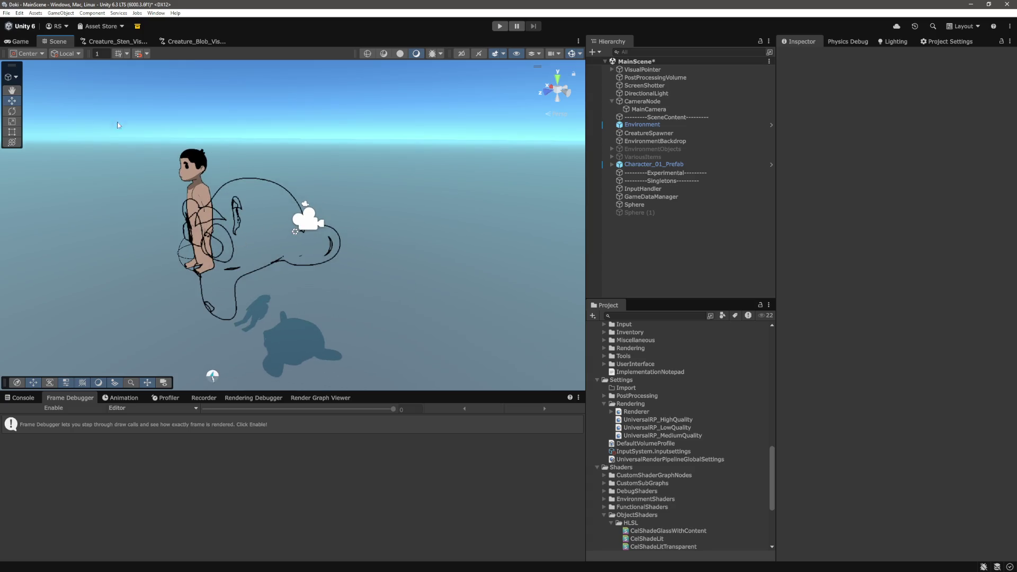
{"action": "mouse_move", "coordinate": [255, 273]}
{"action": "left_mouse_down"}
{"action": "mouse_move", "coordinate": [262, 214]}
{"action": "mouse_move", "coordinate": [231, 214]}
{"action": "left_mouse_up"}
{"action": "left_click", "coordinate": [262, 214]}
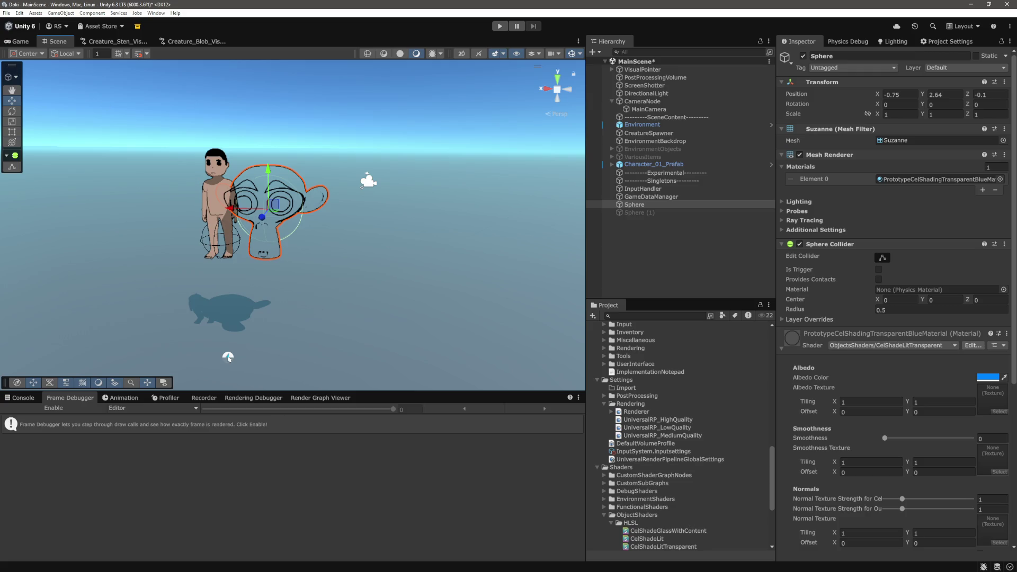
{"action": "left_click", "coordinate": [21, 43]}
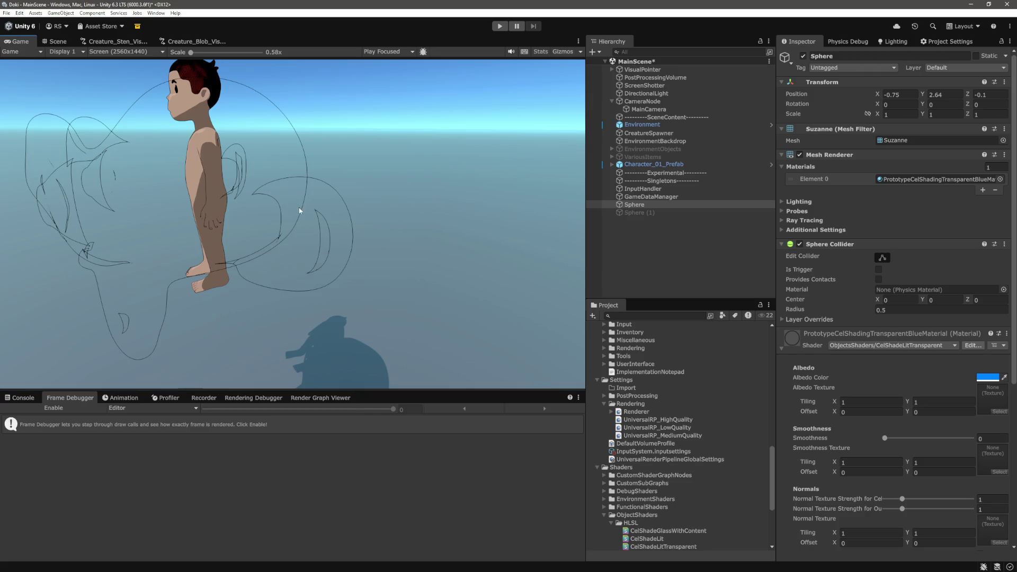
Reset the Game view scale, re-enable the Frame Debugger, and select (RP 4:0) OutlineDataRenderPass
{"action": "left_click_drag", "start_coordinate": [204, 53], "coordinate": [221, 53]}
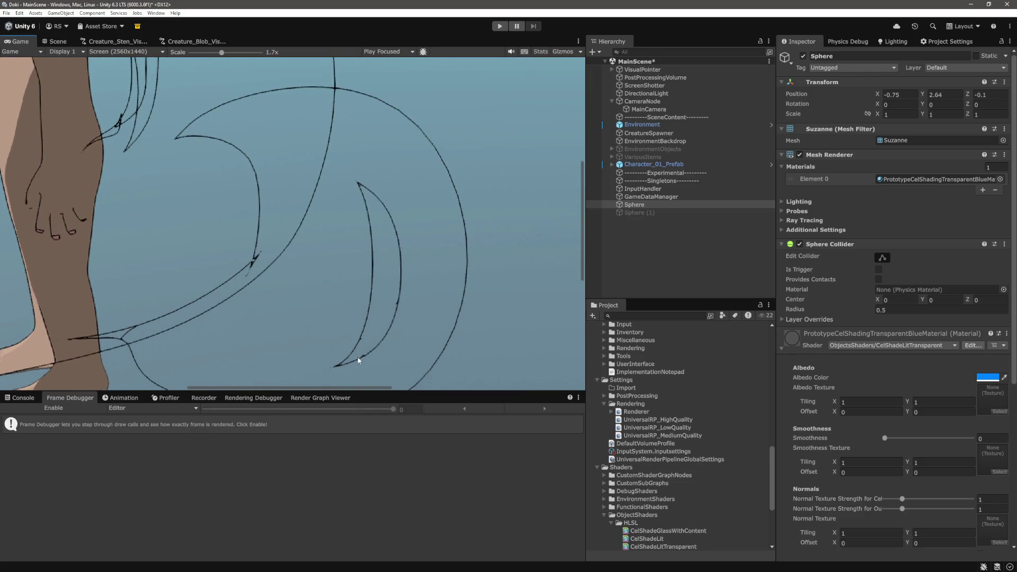
{"action": "left_click_drag", "start_coordinate": [363, 389], "coordinate": [270, 387]}
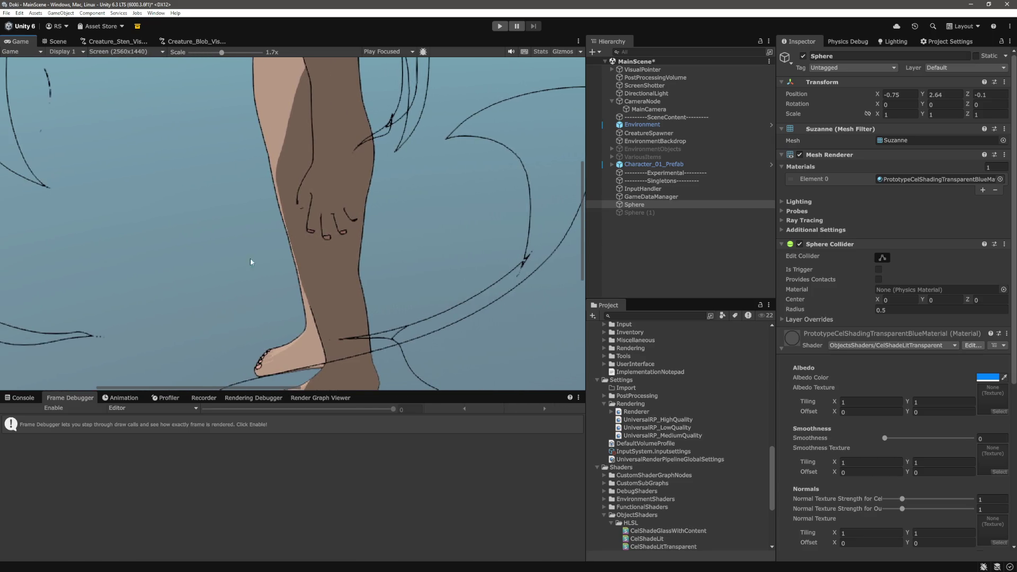
{"action": "left_click_drag", "start_coordinate": [223, 60], "coordinate": [199, 65]}
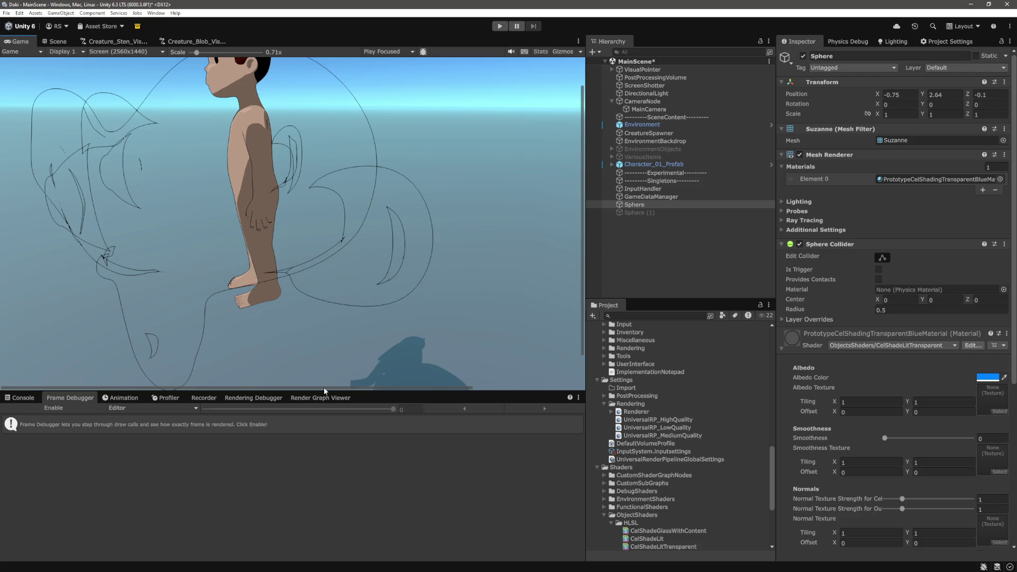
{"action": "left_click", "coordinate": [78, 406]}
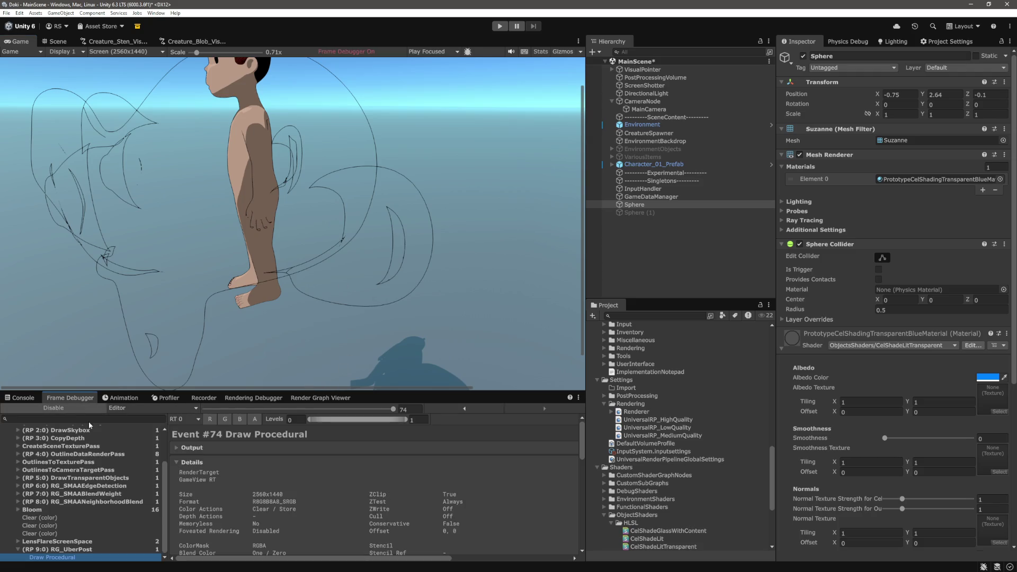
{"action": "left_click", "coordinate": [80, 455]}
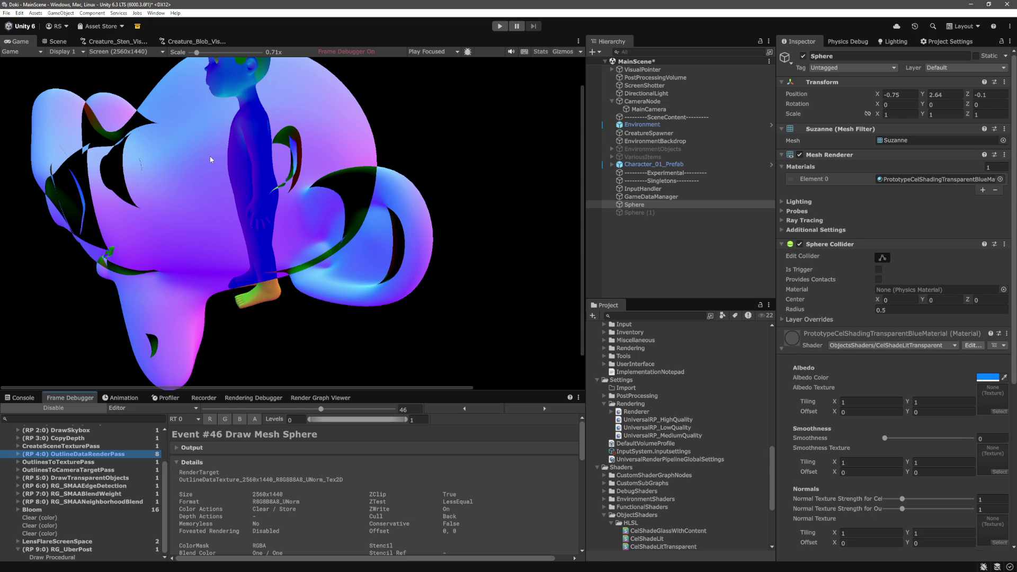
Scroll the Inspector to Culling and confirm the Cull mode stays Back
{"action": "scroll", "coordinate": [871, 395], "scroll_direction": "down", "scroll_amount": 3}
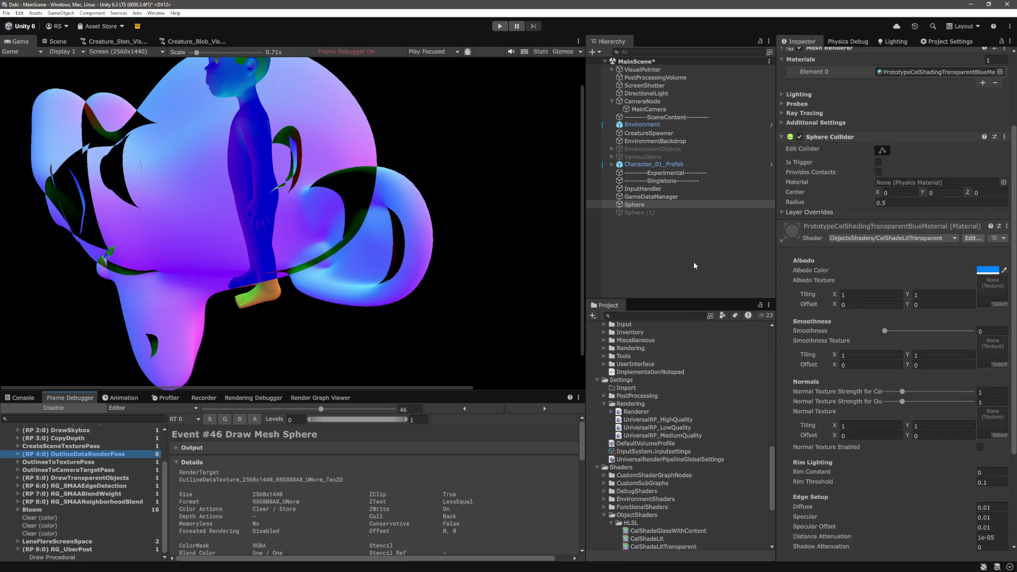
{"action": "scroll", "coordinate": [953, 452], "scroll_direction": "down", "scroll_amount": 5}
{"action": "left_click", "coordinate": [997, 496]}
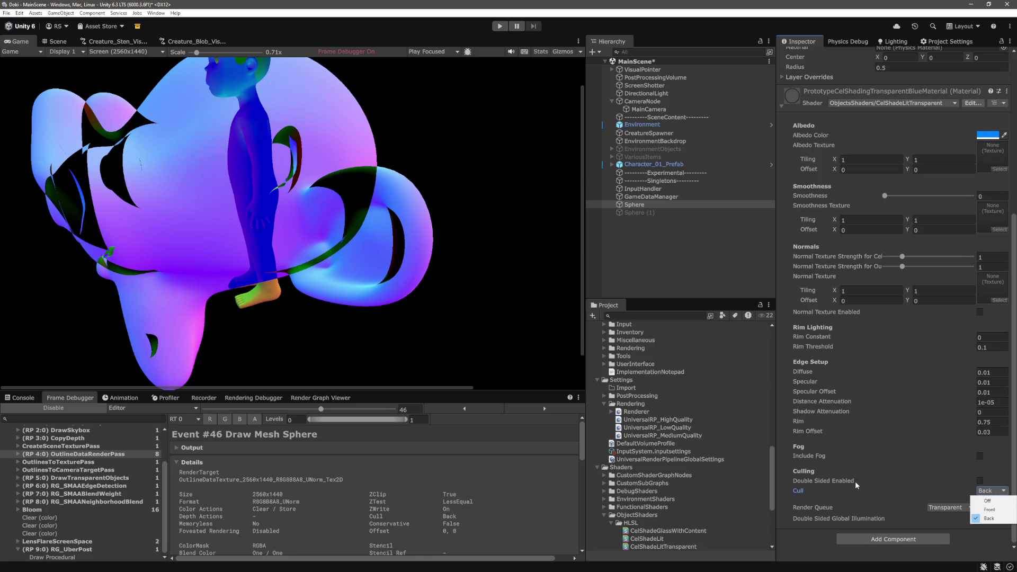
{"action": "left_click", "coordinate": [332, 196]}
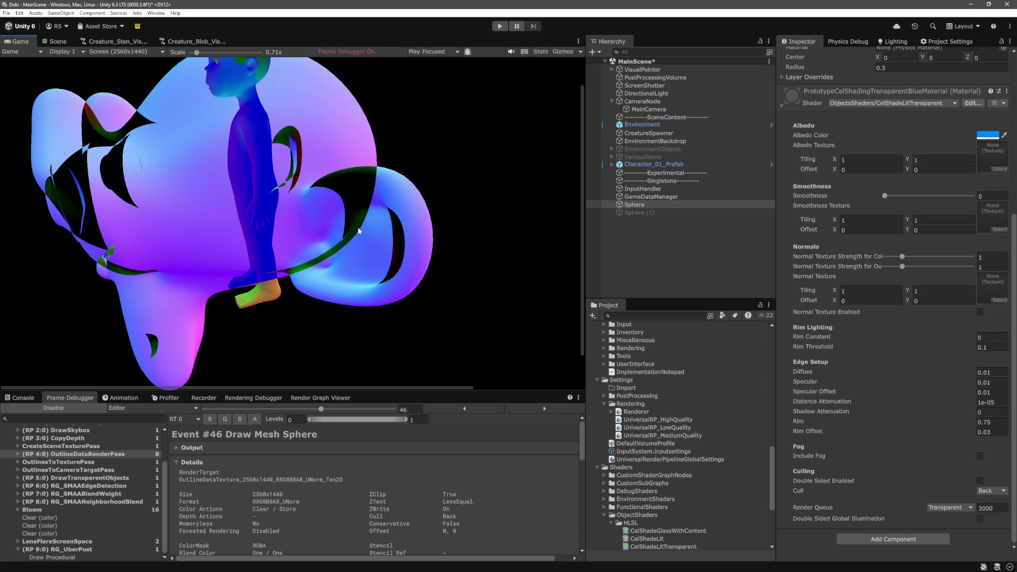
Toggle the Frame Debugger off and on, reselect OutlineDataRenderPass, and recheck Cull stays Back
{"action": "left_click", "coordinate": [82, 407]}
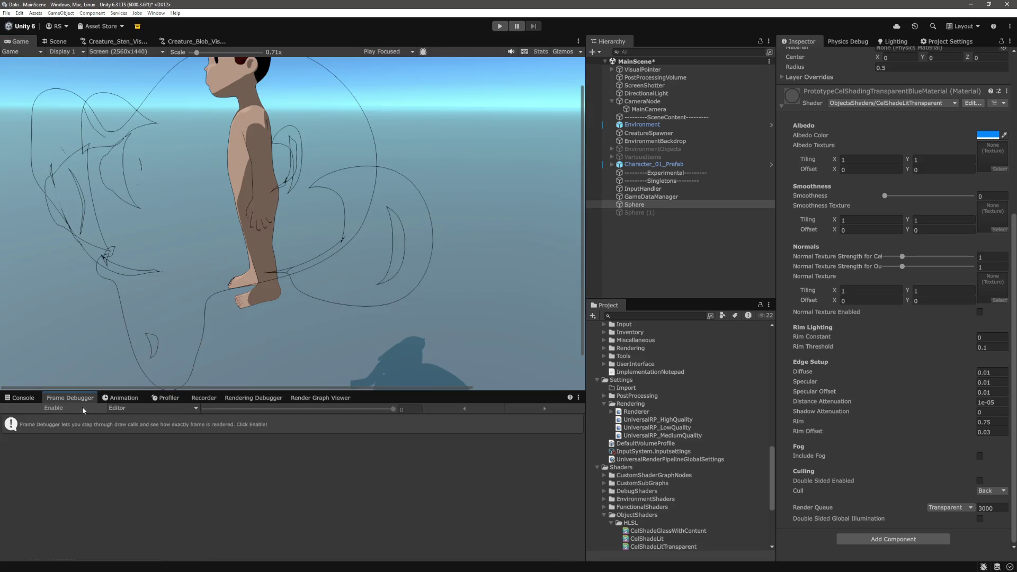
{"action": "left_click", "coordinate": [82, 407]}
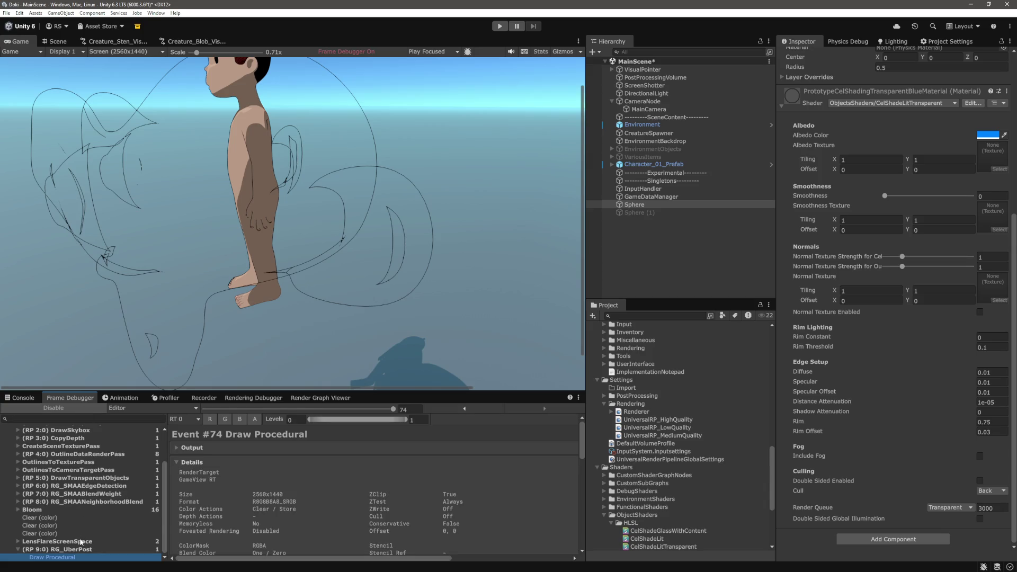
{"action": "left_click", "coordinate": [89, 457]}
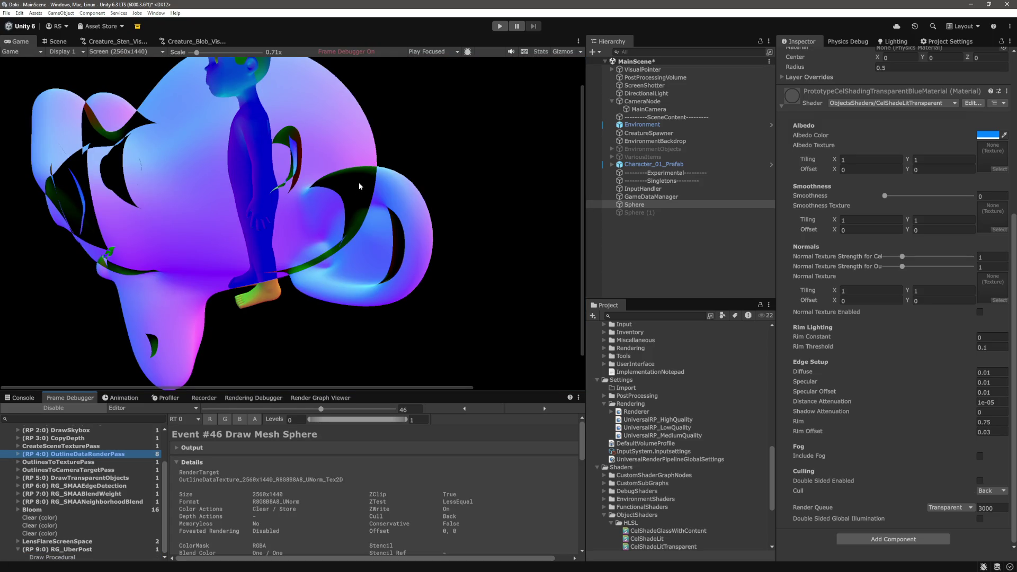
{"action": "left_click", "coordinate": [994, 492]}
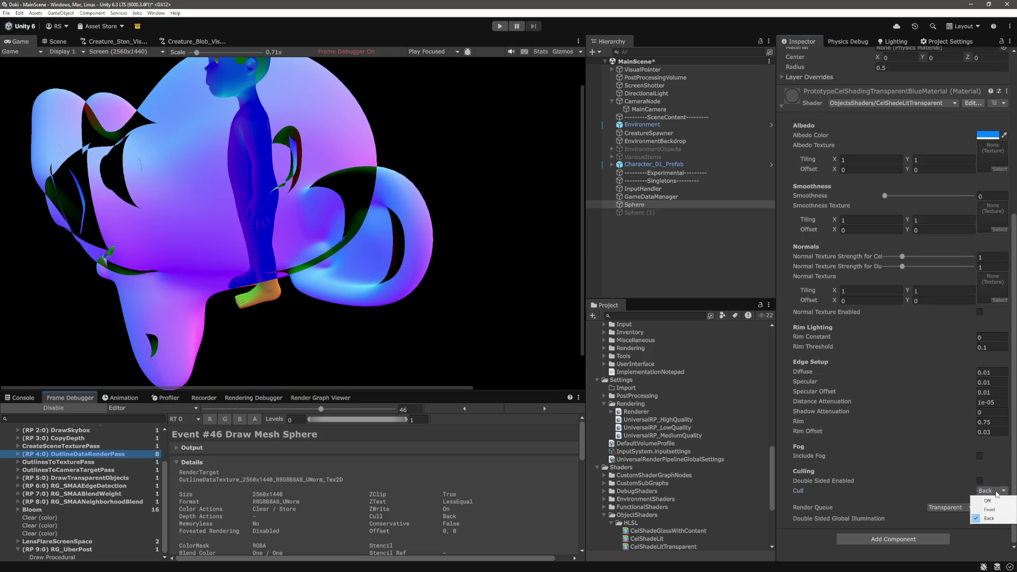
{"action": "left_click", "coordinate": [816, 495]}
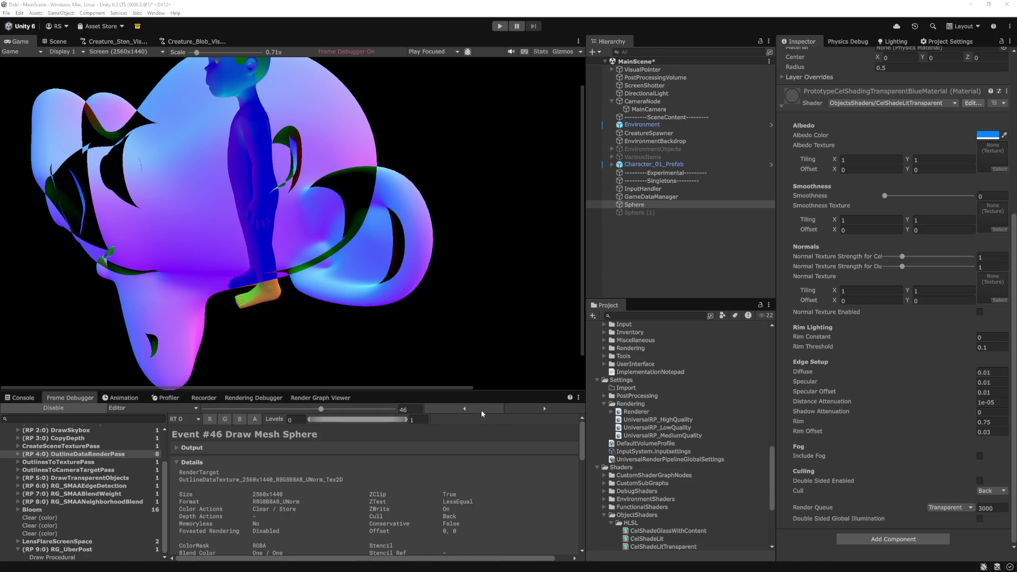
{"action": "key", "text": "alt+Tab"}
Scroll to line 54 of CelShadeLitTransparent.shader and select the 'Cull [_Cull]' line
{"action": "scroll", "coordinate": [408, 346], "scroll_direction": "up", "scroll_amount": 15}
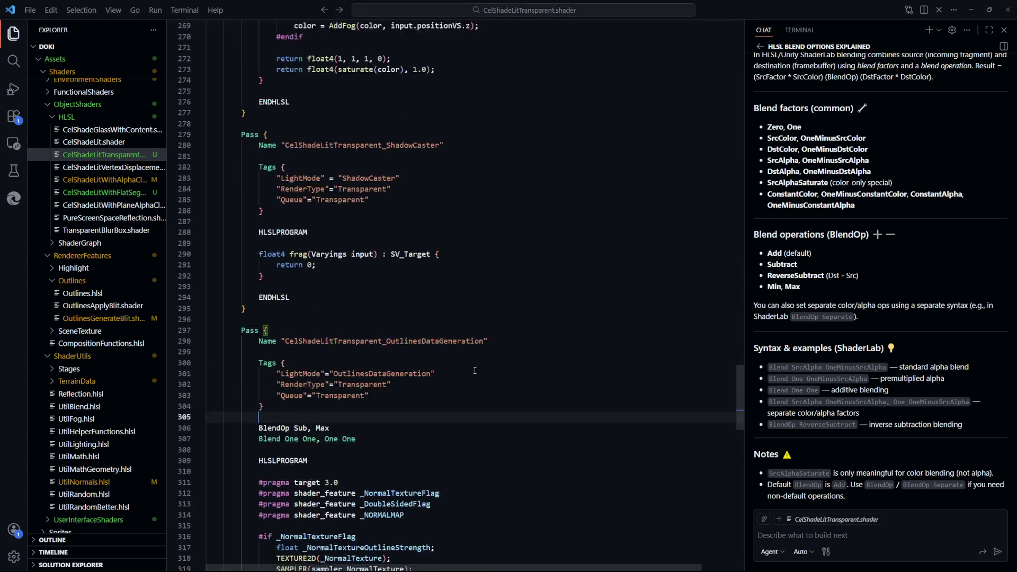
{"action": "mouse_move", "coordinate": [752, 368]}
{"action": "left_mouse_down"}
{"action": "mouse_move", "coordinate": [762, 74]}
{"action": "mouse_move", "coordinate": [753, 183]}
{"action": "mouse_move", "coordinate": [759, 98]}
{"action": "left_mouse_up"}
{"action": "left_click_drag", "start_coordinate": [241, 324], "coordinate": [393, 331]}
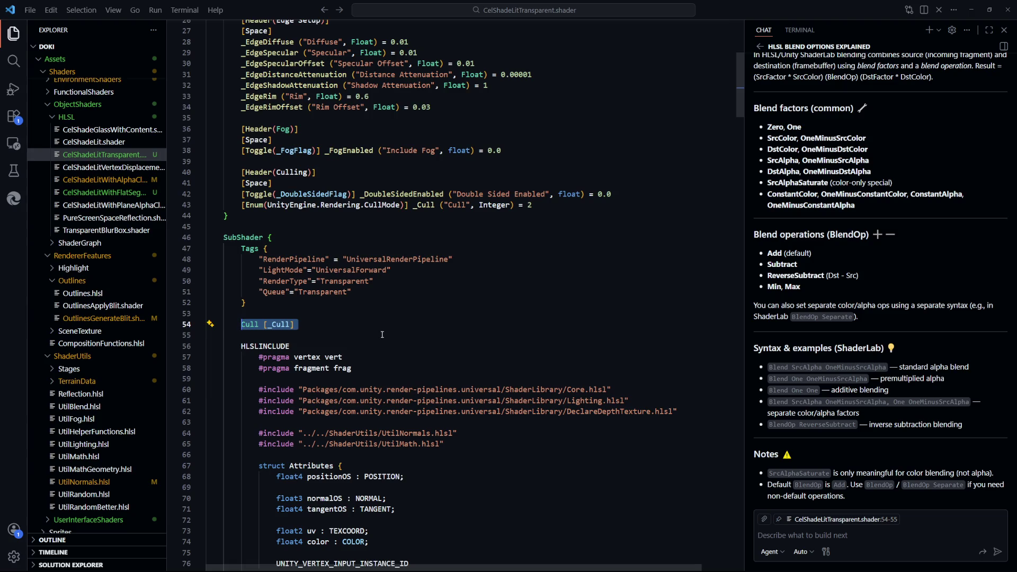
{"action": "key", "text": "Up"}
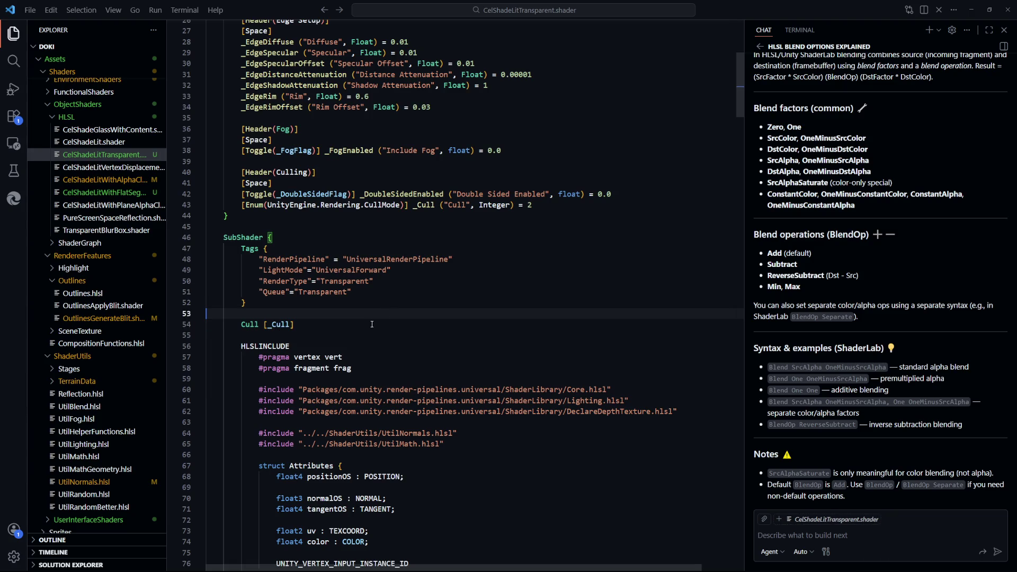
{"action": "left_click", "coordinate": [323, 322]}
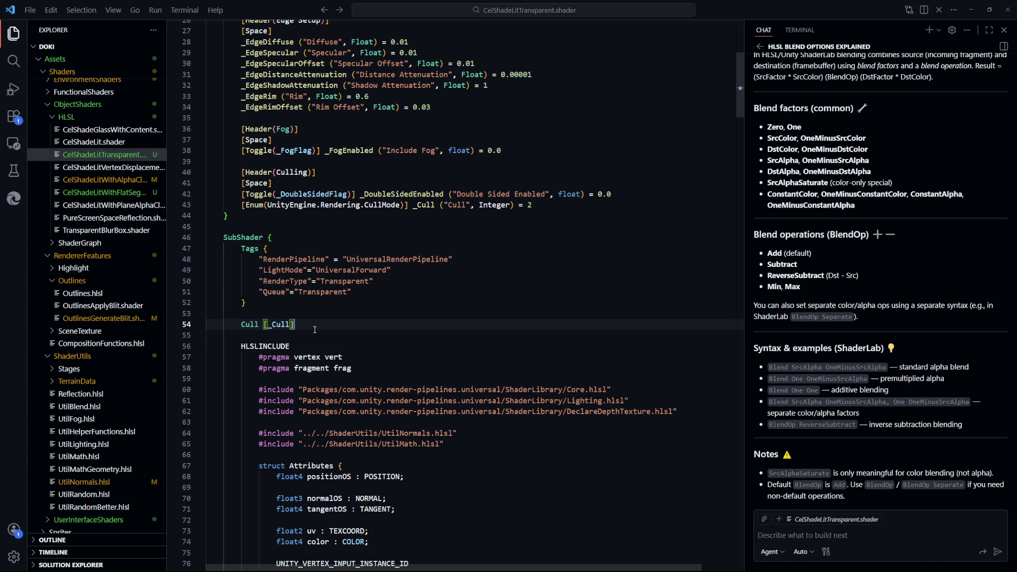
{"action": "key", "text": "alt+Tab"}
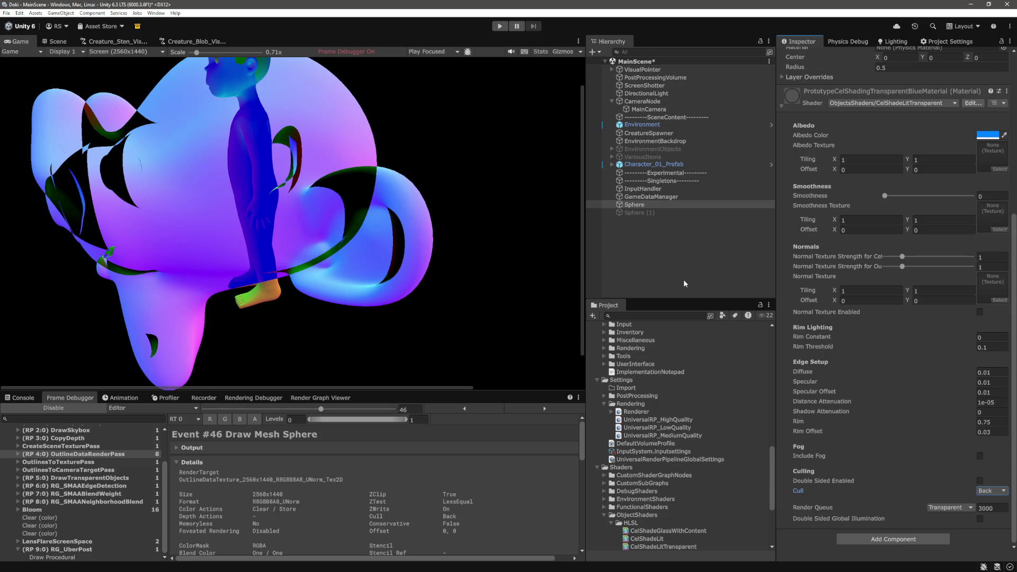
Try Front culling on the blue material, then set Cull back to Back
{"action": "key", "text": "alt+Tab"}
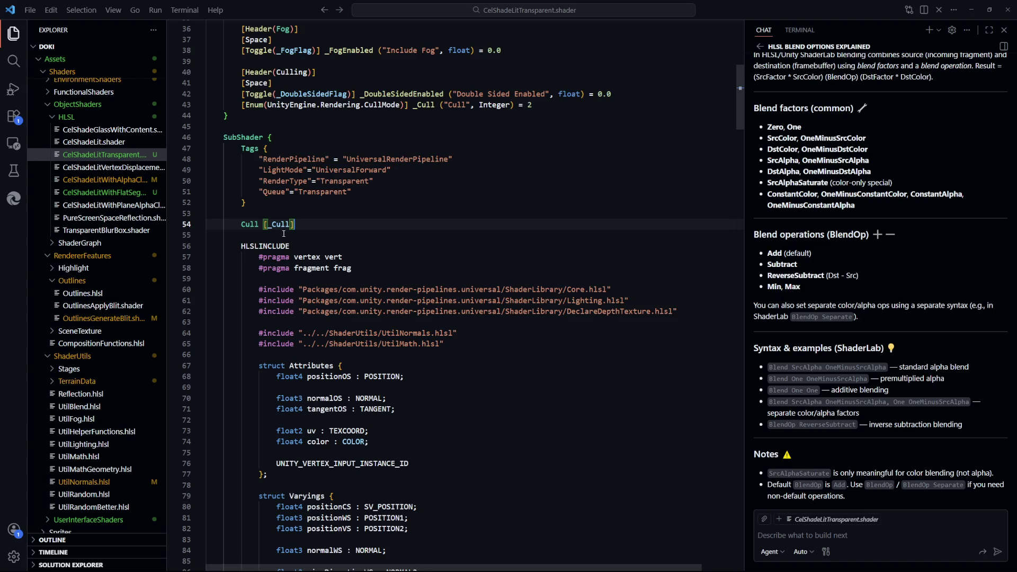
{"action": "key", "text": "alt+Tab"}
{"action": "left_click", "coordinate": [992, 490]}
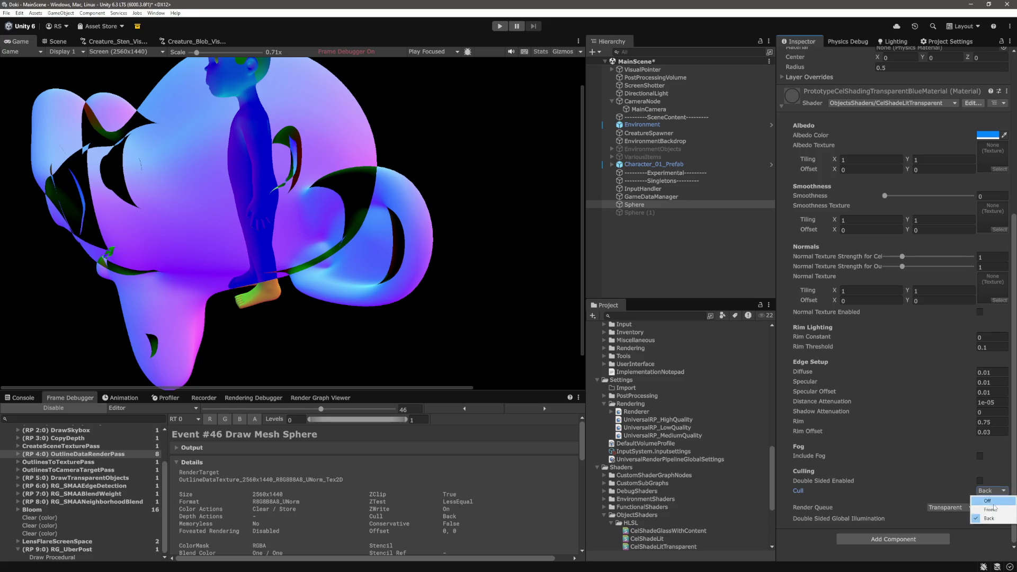
{"action": "left_click", "coordinate": [995, 512]}
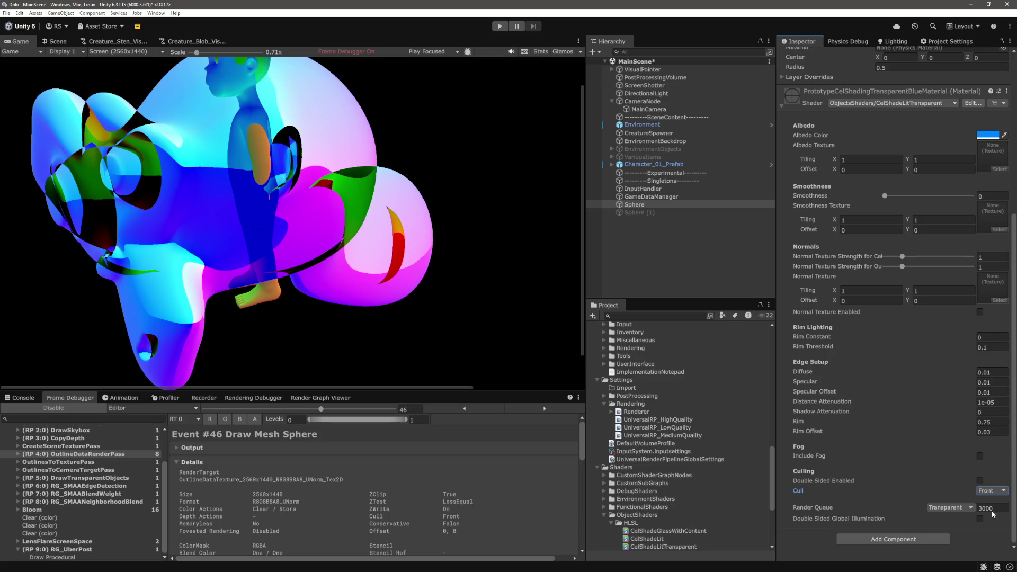
{"action": "left_click", "coordinate": [987, 491]}
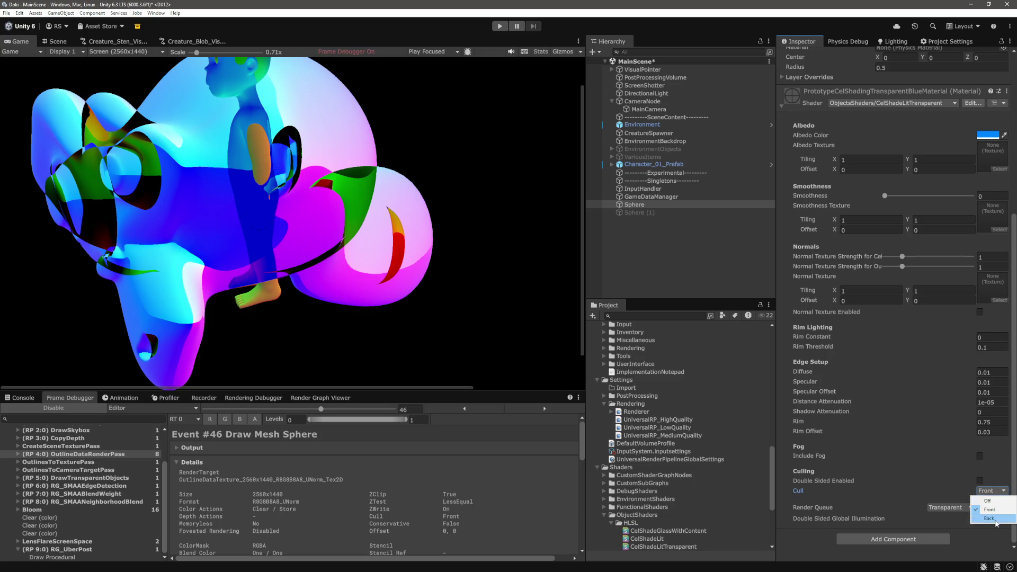
{"action": "left_click", "coordinate": [990, 518]}
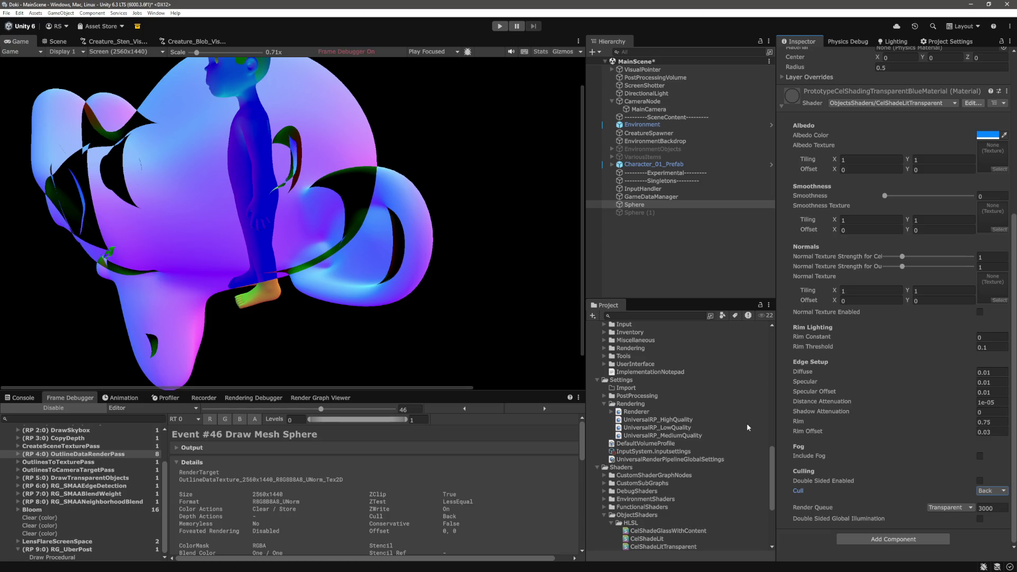
{"action": "left_click", "coordinate": [980, 481]}
{"action": "scroll", "coordinate": [346, 292], "scroll_direction": "down", "scroll_amount": 3}
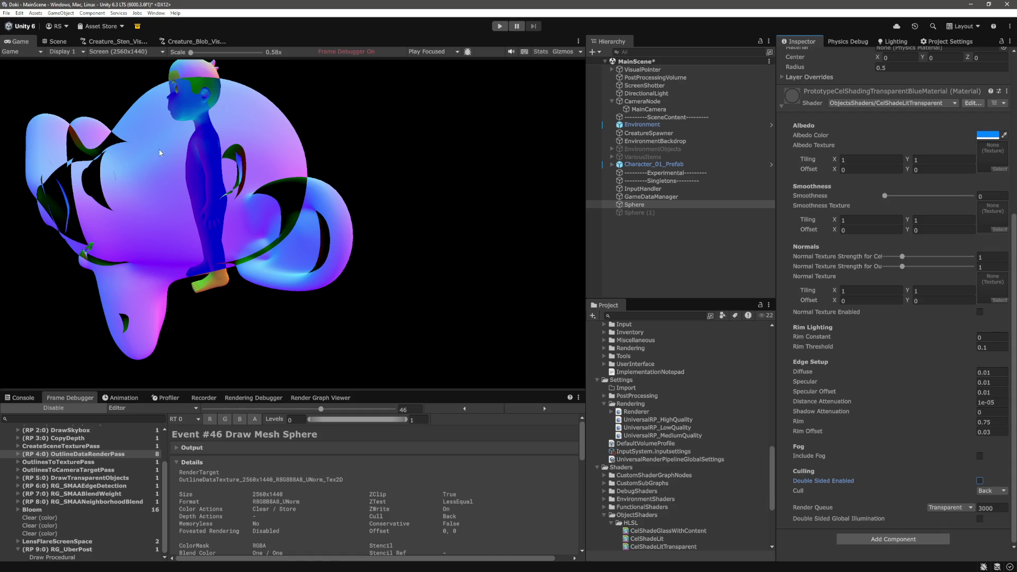
Disable the Frame Debugger to inspect the character, then re-enable it on OutlineDataRenderPass
{"action": "left_click", "coordinate": [53, 408]}
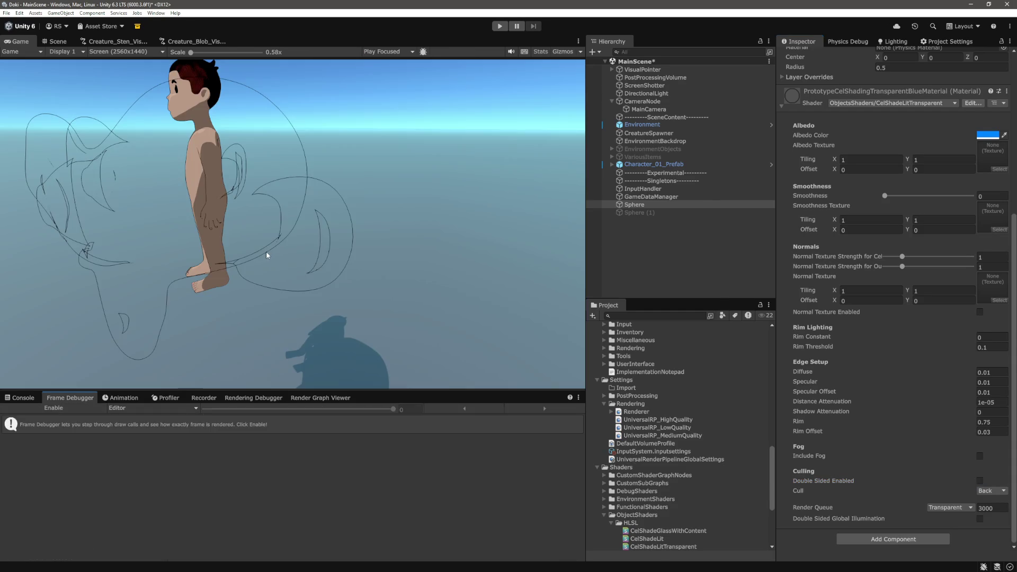
{"action": "left_click_drag", "start_coordinate": [203, 52], "coordinate": [215, 62]}
{"action": "left_click_drag", "start_coordinate": [355, 391], "coordinate": [267, 390]}
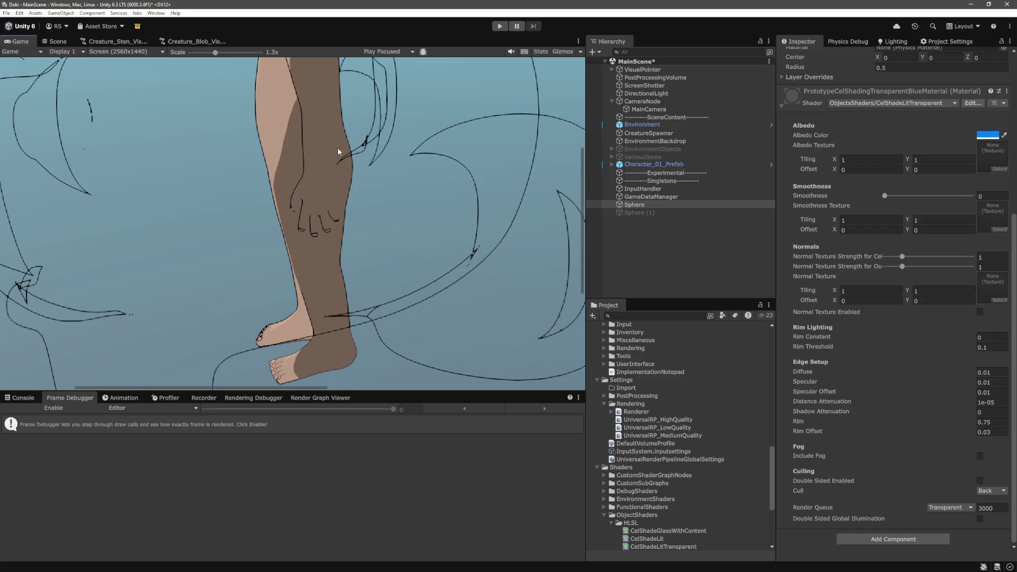
{"action": "left_click_drag", "start_coordinate": [224, 57], "coordinate": [199, 57]}
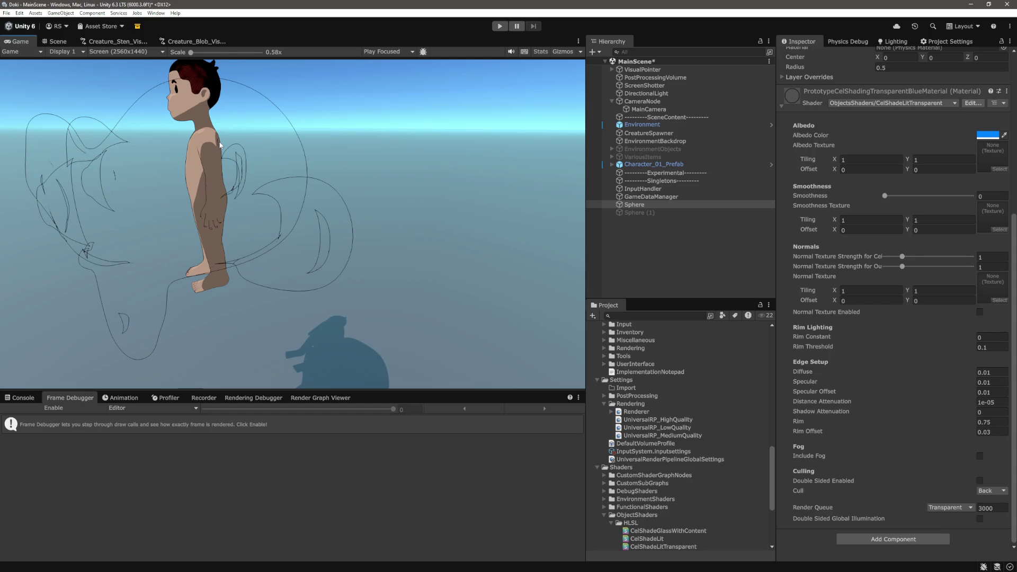
{"action": "left_click", "coordinate": [72, 405]}
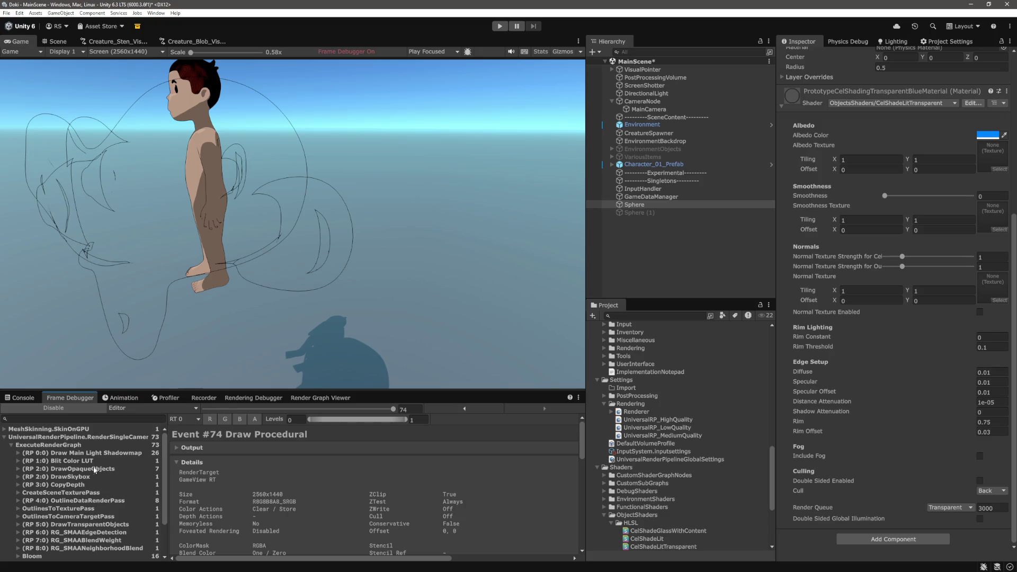
{"action": "left_click", "coordinate": [91, 501]}
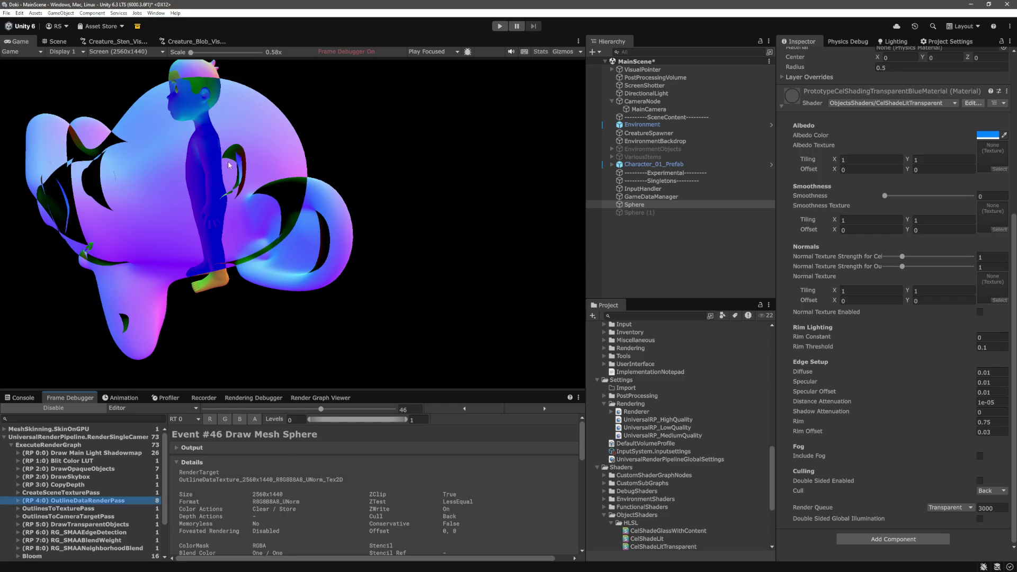
{"action": "key", "text": "alt+Tab"}
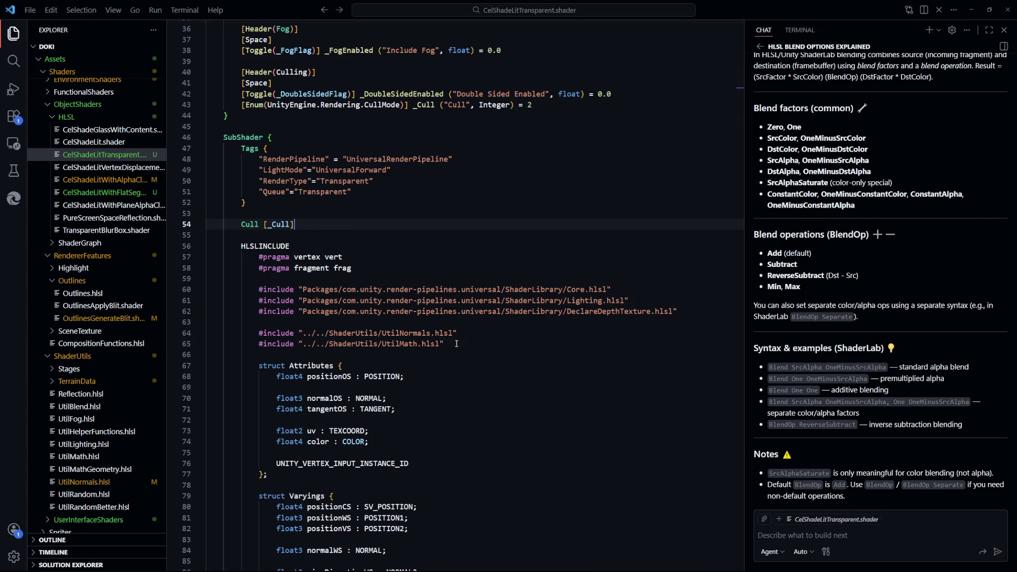
Review the _Cull reference on line 54, then reopen CelShadeLitTransparent.shader with Ctrl+P
{"action": "scroll", "coordinate": [518, 390], "scroll_direction": "up", "scroll_amount": 4}
{"action": "left_click_drag", "start_coordinate": [269, 345], "coordinate": [310, 358]}
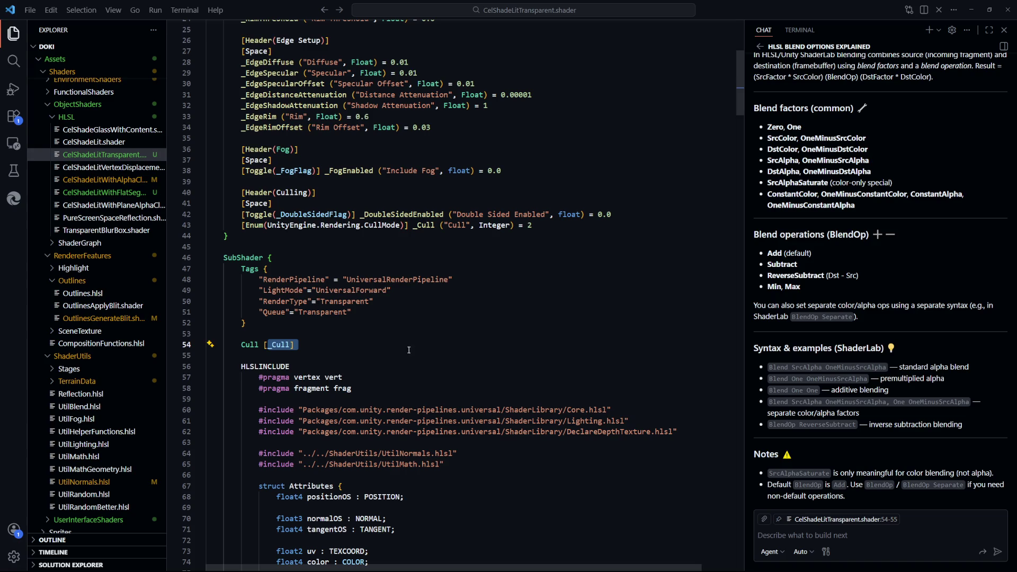
{"action": "left_click", "coordinate": [485, 334]}
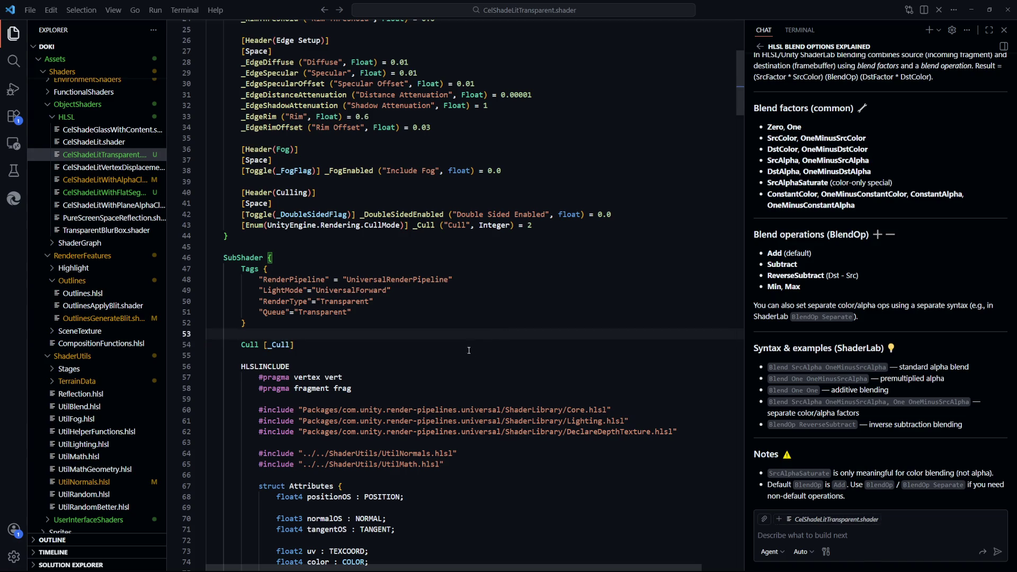
{"action": "key", "text": "ctrl+p"}
{"action": "key", "text": "Up"}
{"action": "key", "text": "Return"}
{"action": "scroll", "coordinate": [503, 371], "scroll_direction": "down", "scroll_amount": 20}
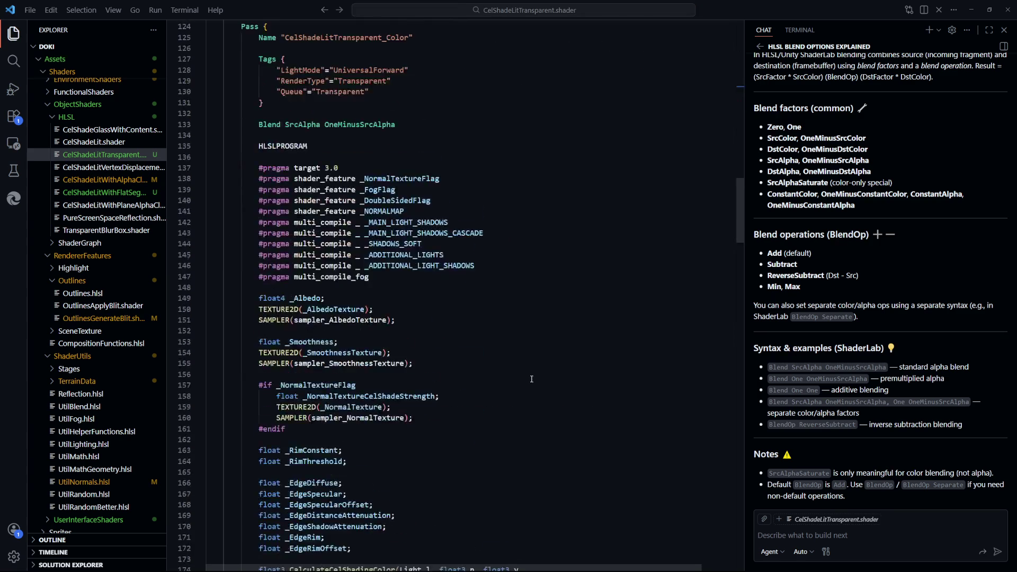
{"action": "scroll", "coordinate": [728, 257], "scroll_direction": "down", "scroll_amount": 20}
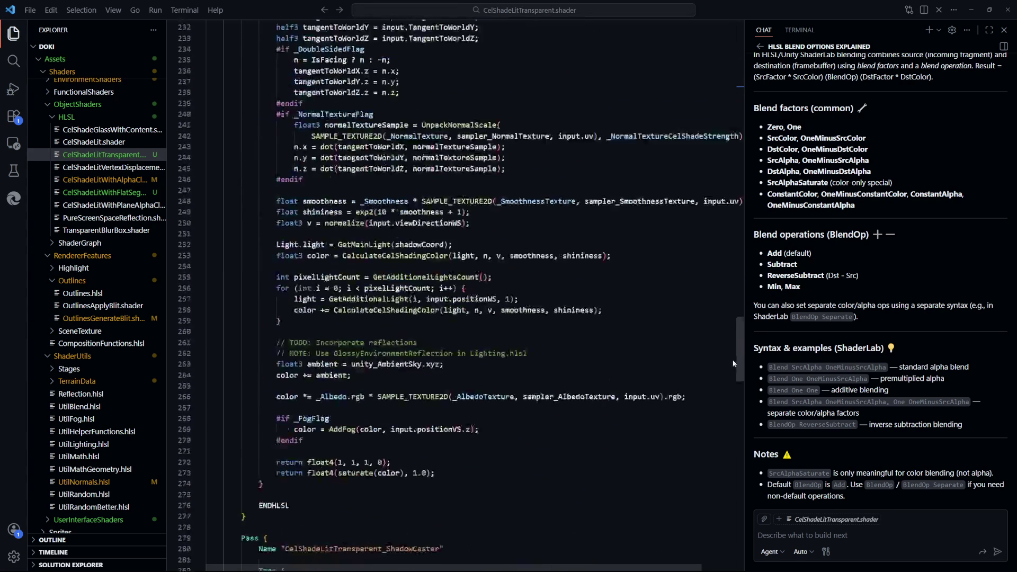
Replace float4(1, 1, 1, 0) on line 272 with '_Albedo;'
{"action": "left_click", "coordinate": [614, 350]}
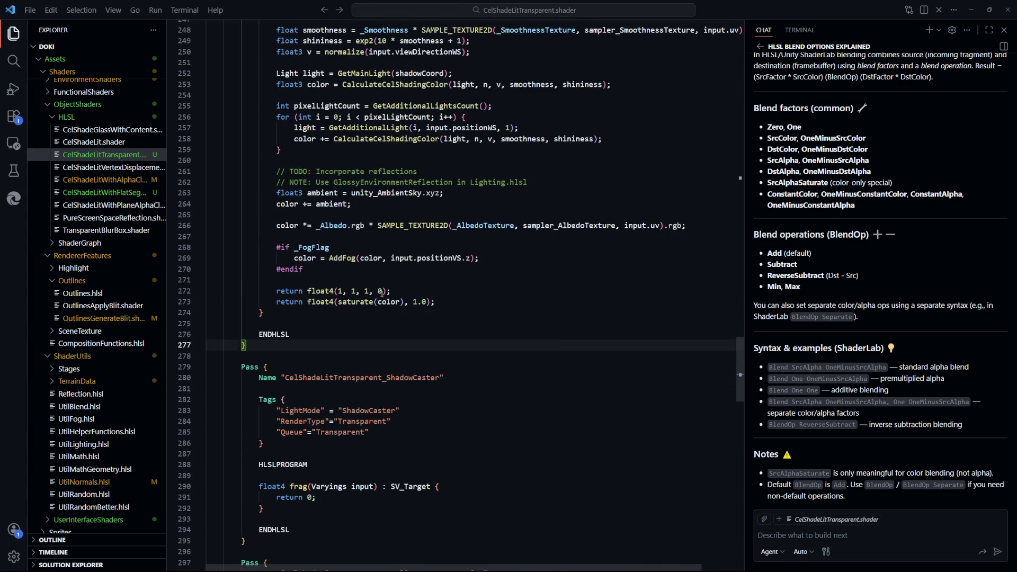
{"action": "left_click", "coordinate": [381, 291]}
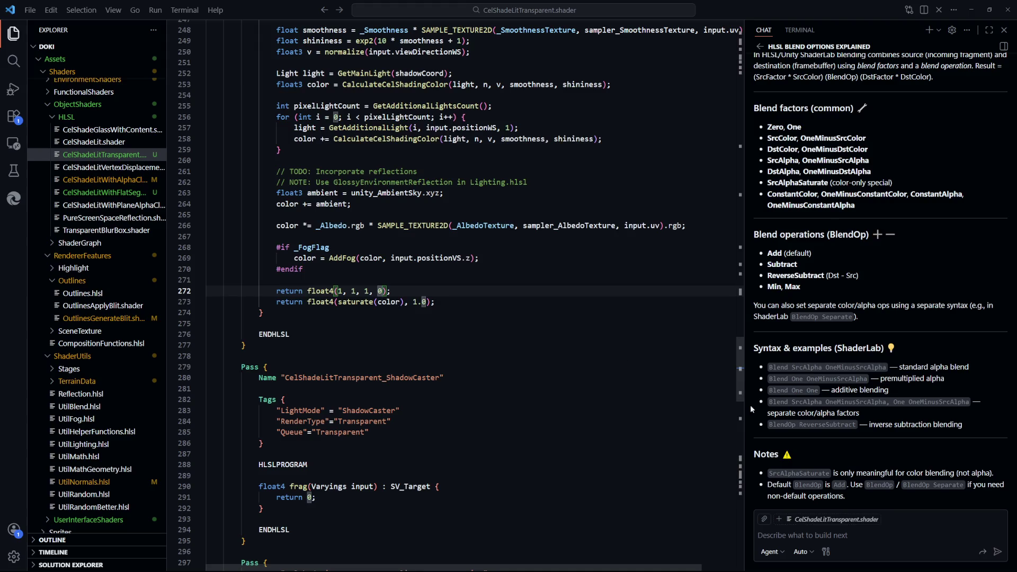
{"action": "mouse_move", "coordinate": [741, 394]}
{"action": "left_mouse_down"}
{"action": "mouse_move", "coordinate": [756, 68]}
{"action": "mouse_move", "coordinate": [758, 385]}
{"action": "left_mouse_up"}
{"action": "left_click_drag", "start_coordinate": [390, 357], "coordinate": [307, 357]}
{"action": "type", "text": "_Albedo"}
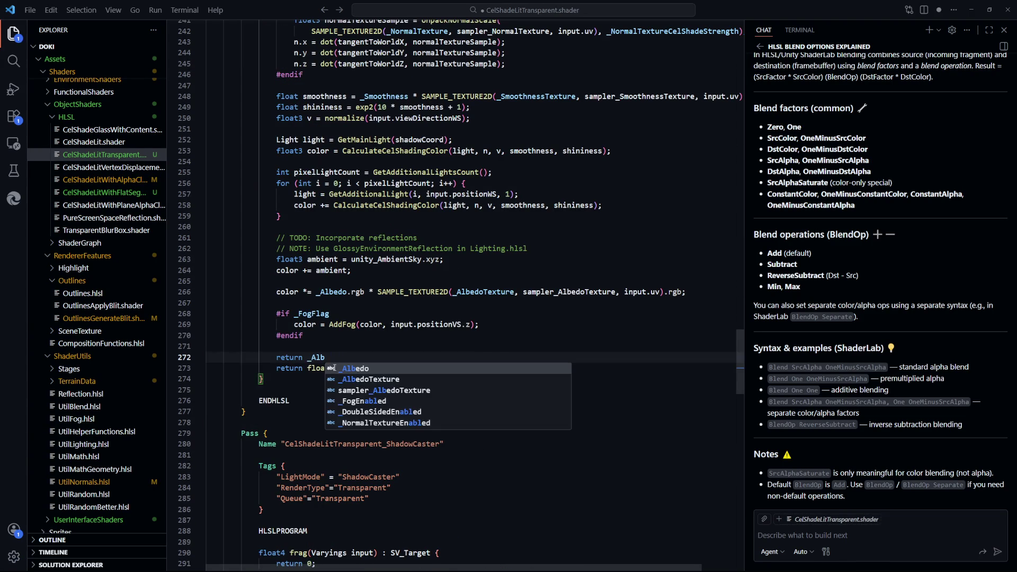
{"action": "key", "text": "Down"}
{"action": "key", "text": "Down"}
{"action": "key", "text": "Down"}
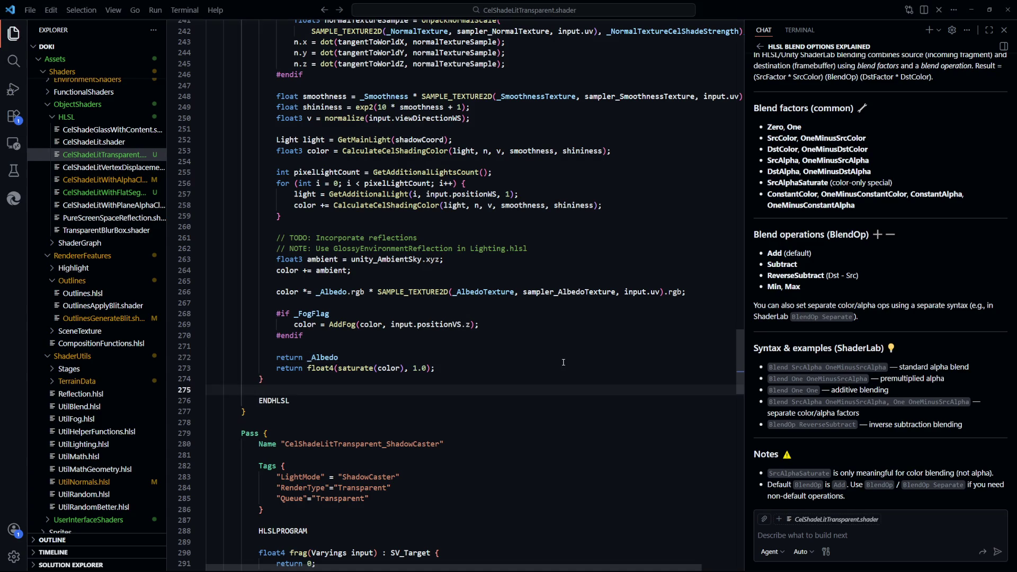
{"action": "left_click", "coordinate": [446, 356]}
{"action": "type", "text": ";"}
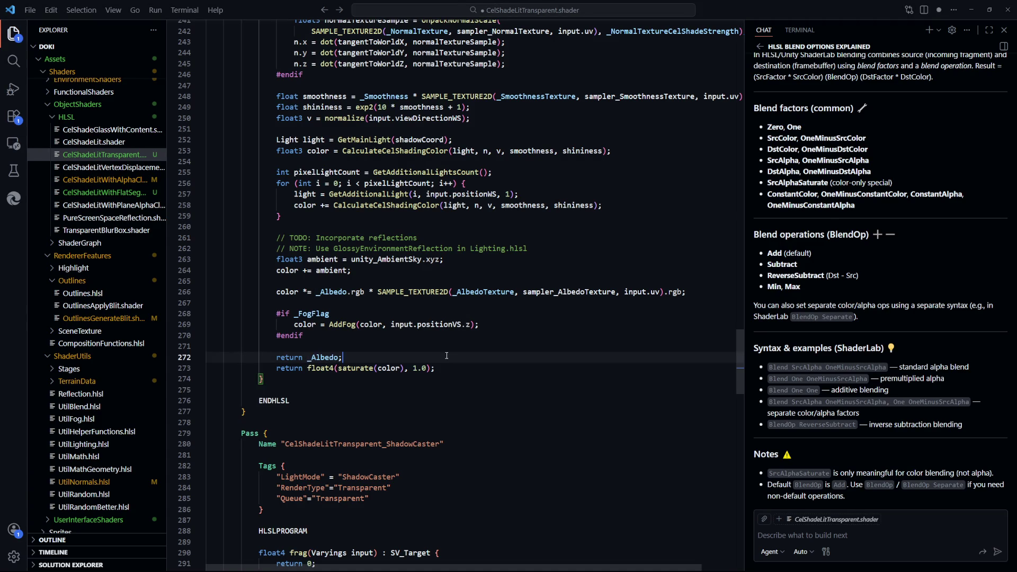
{"action": "key", "text": "alt+Tab"}
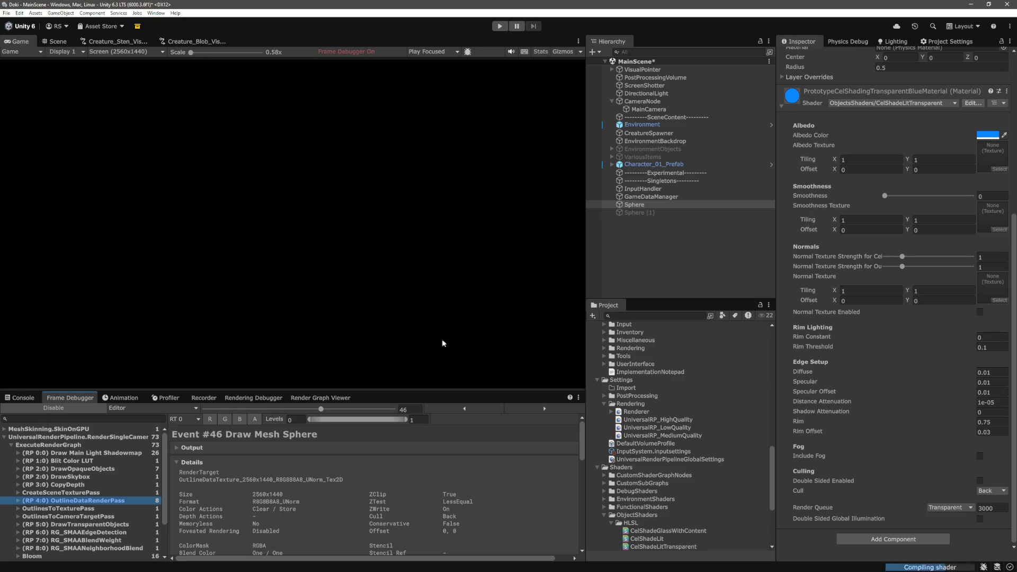
Disable the Frame Debugger and drag the Albedo Color alpha down to 51
{"action": "left_click", "coordinate": [78, 410]}
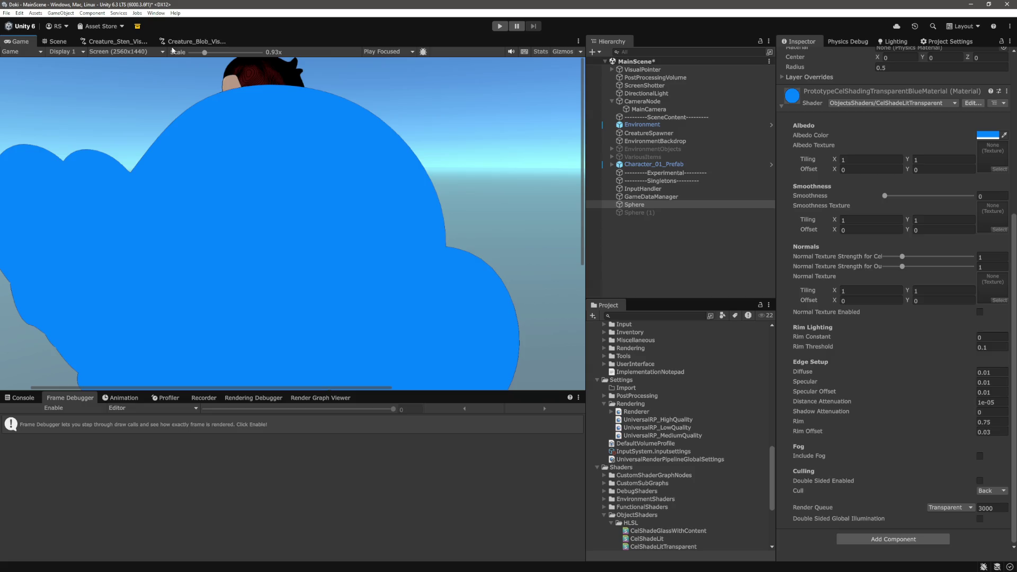
{"action": "left_click", "coordinate": [190, 52]}
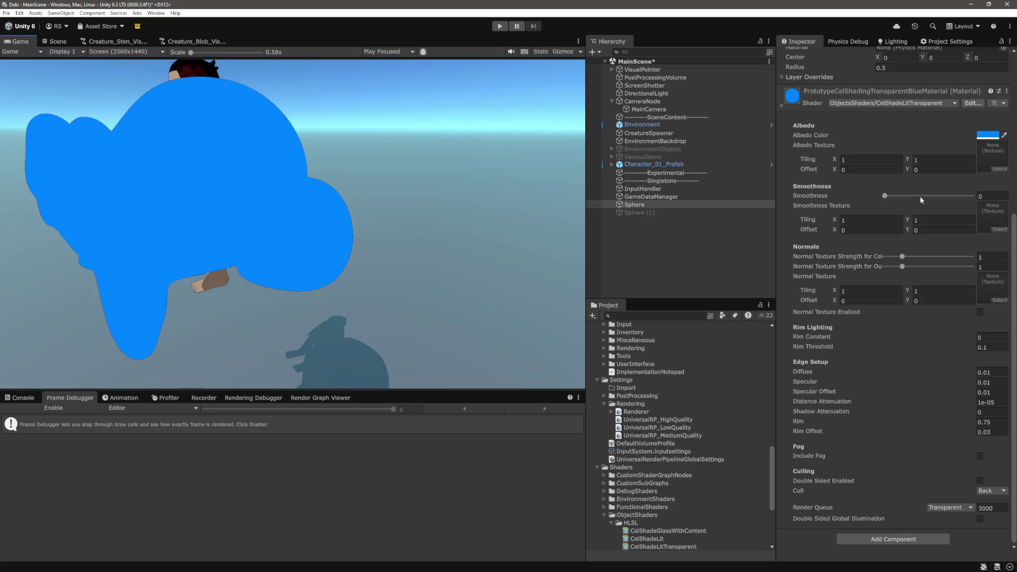
{"action": "left_click", "coordinate": [987, 135]}
{"action": "left_click_drag", "start_coordinate": [982, 329], "coordinate": [949, 329]}
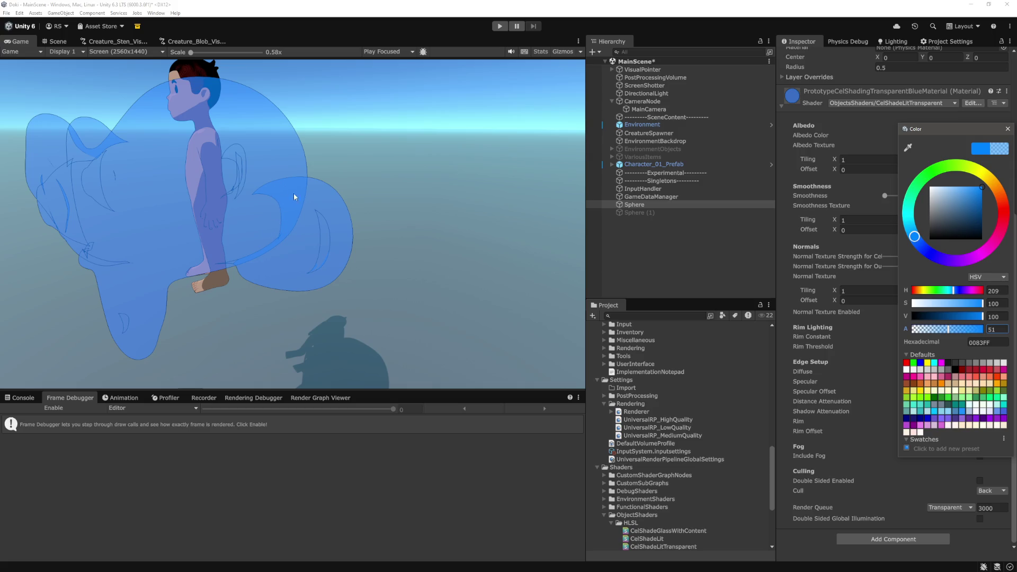
Close the Color picker and keep the Render Queue set to Transparent
{"action": "left_click", "coordinate": [1011, 501]}
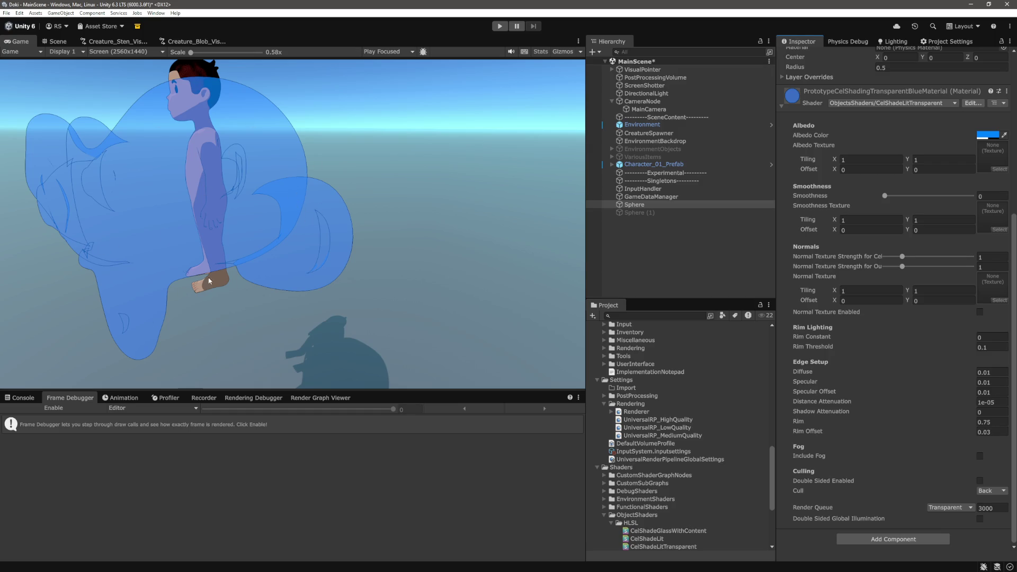
{"action": "left_click", "coordinate": [970, 508]}
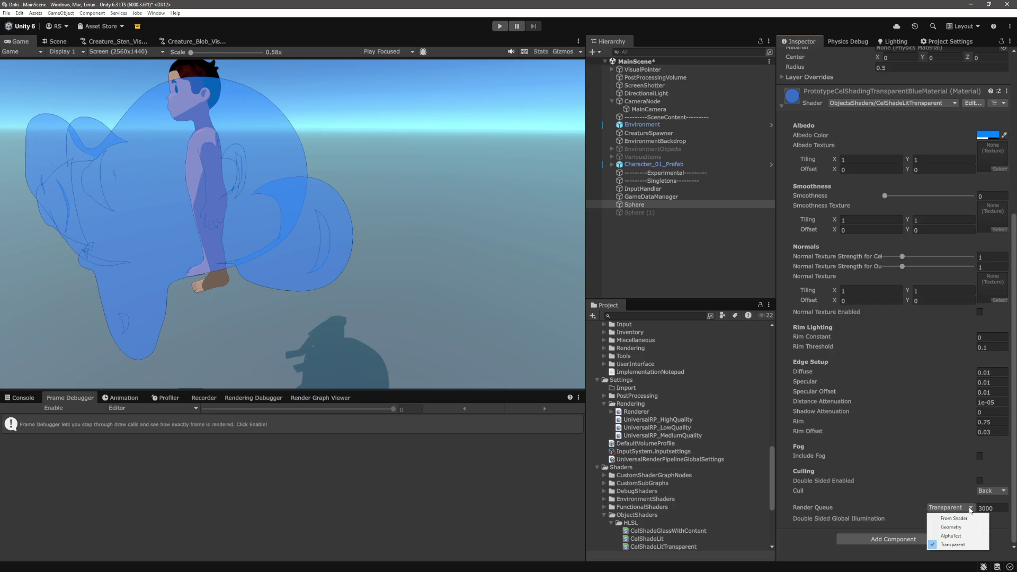
{"action": "left_click", "coordinate": [1014, 516]}
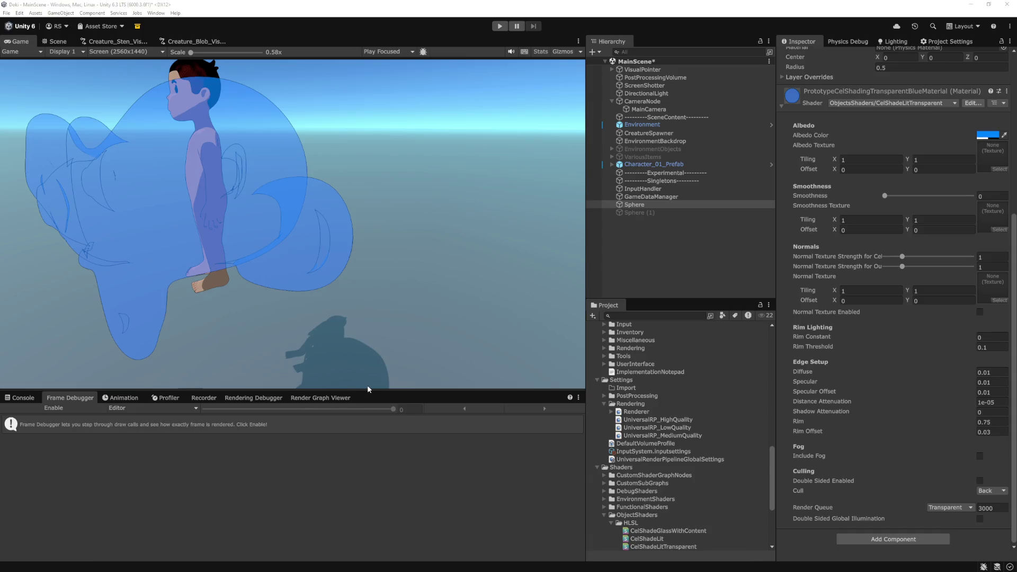
Review the outline pass fragment code near line 350 of CelShadeLitTransparent.shader and focus the Copilot chat
{"action": "key", "text": "alt+Tab"}
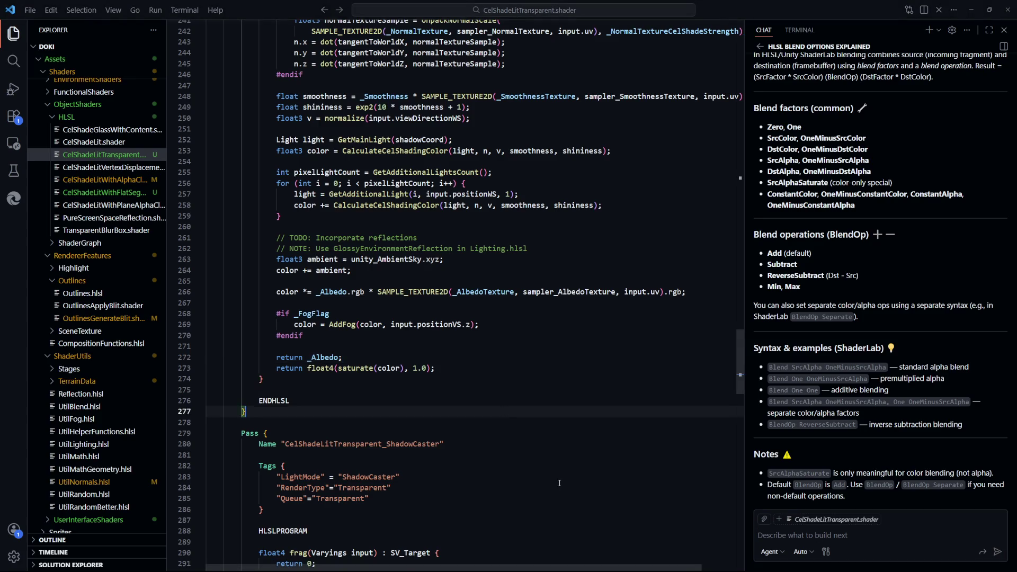
{"action": "scroll", "coordinate": [533, 424], "scroll_direction": "up", "scroll_amount": 20}
{"action": "mouse_move", "coordinate": [738, 268]}
{"action": "left_mouse_down"}
{"action": "mouse_move", "coordinate": [730, 181]}
{"action": "mouse_move", "coordinate": [730, 195]}
{"action": "mouse_move", "coordinate": [740, 58]}
{"action": "mouse_move", "coordinate": [761, 264]}
{"action": "mouse_move", "coordinate": [740, 494]}
{"action": "left_mouse_up"}
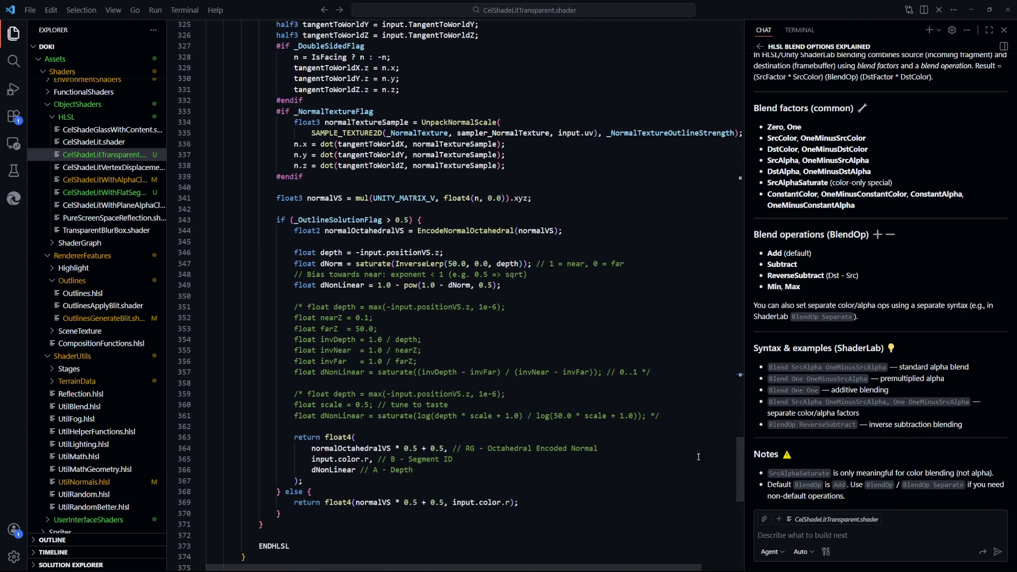
{"action": "left_click", "coordinate": [831, 536]}
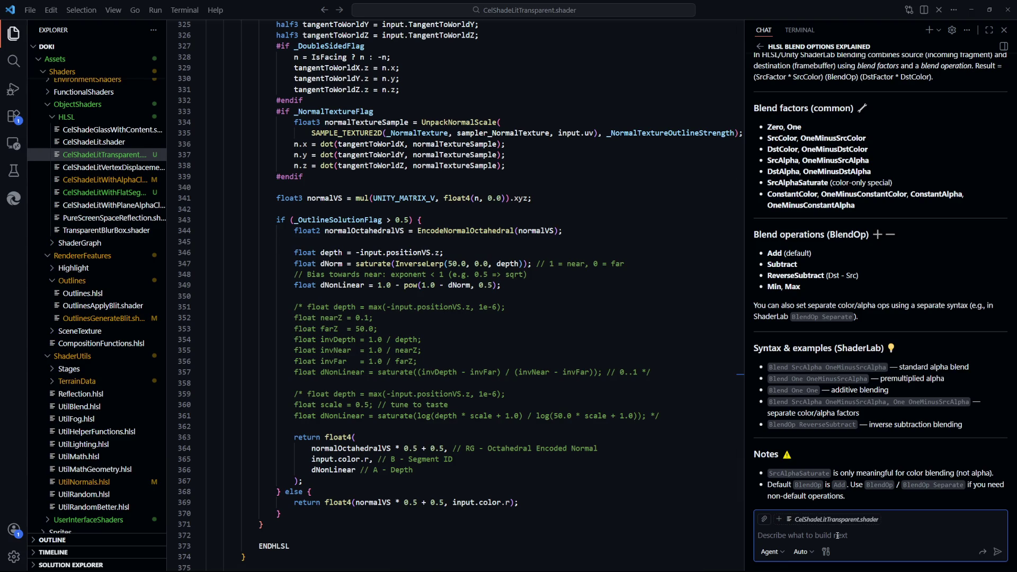
{"action": "key", "text": "alt+Tab"}
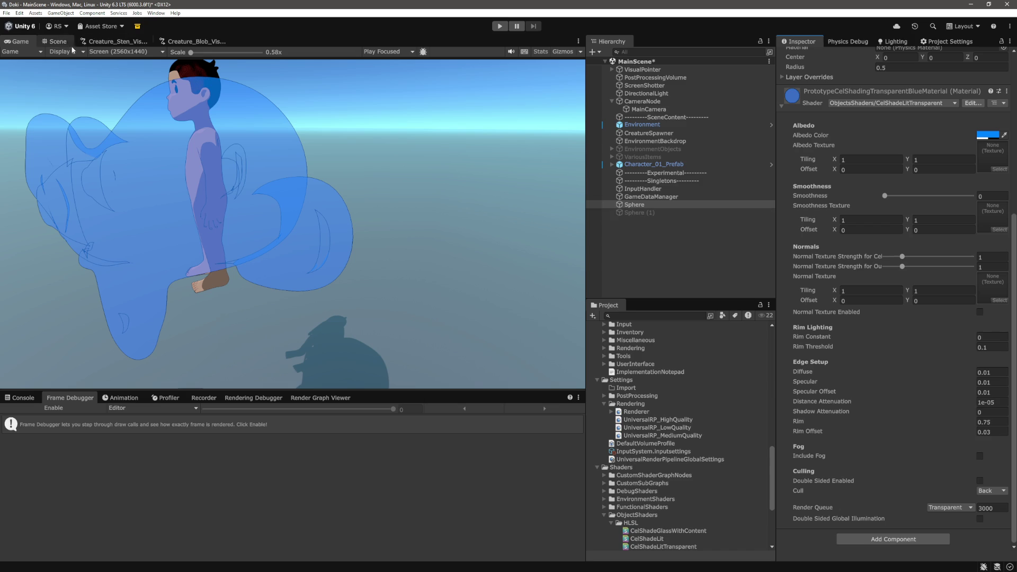
{"action": "scroll", "coordinate": [433, 196], "scroll_direction": "up", "scroll_amount": 5}
{"action": "mouse_move", "coordinate": [390, 198]}
{"action": "left_mouse_down"}
{"action": "mouse_move", "coordinate": [355, 187]}
{"action": "mouse_move", "coordinate": [451, 122]}
{"action": "mouse_move", "coordinate": [317, 136]}
{"action": "mouse_move", "coordinate": [253, 162]}
{"action": "left_mouse_up"}
{"action": "left_click", "coordinate": [450, 121]}
{"action": "mouse_move", "coordinate": [164, 215]}
{"action": "left_mouse_down"}
{"action": "mouse_move", "coordinate": [295, 222]}
{"action": "mouse_move", "coordinate": [290, 241]}
{"action": "mouse_move", "coordinate": [299, 237]}
{"action": "left_mouse_up"}
{"action": "scroll", "coordinate": [299, 237], "scroll_direction": "down", "scroll_amount": 2}
{"action": "scroll", "coordinate": [301, 235], "scroll_direction": "down", "scroll_amount": 10}
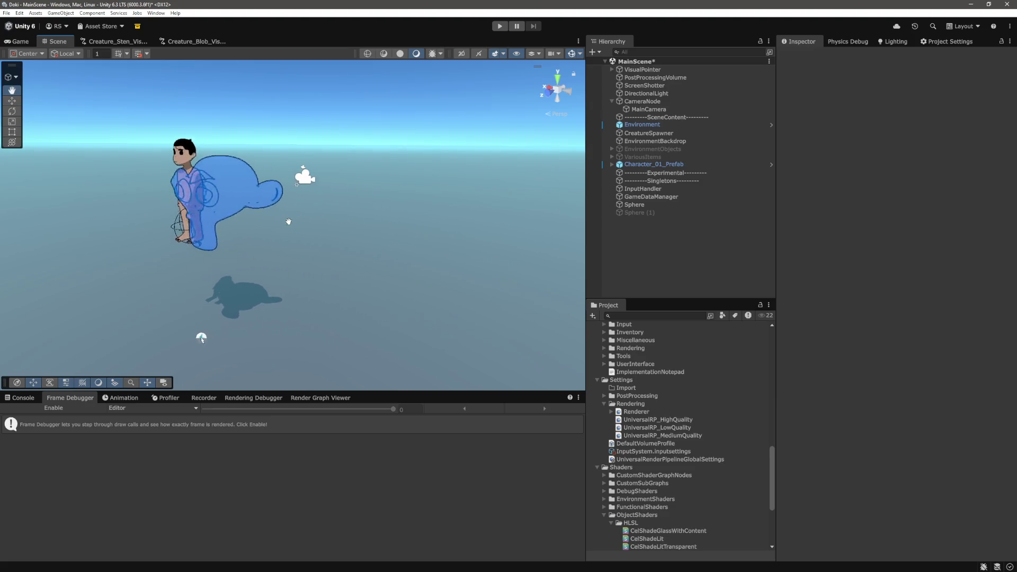
{"action": "mouse_move", "coordinate": [288, 221]}
{"action": "left_mouse_down"}
{"action": "mouse_move", "coordinate": [211, 244]}
{"action": "mouse_move", "coordinate": [243, 255]}
{"action": "mouse_move", "coordinate": [206, 250]}
{"action": "mouse_move", "coordinate": [249, 245]}
{"action": "mouse_move", "coordinate": [274, 153]}
{"action": "mouse_move", "coordinate": [344, 194]}
{"action": "mouse_move", "coordinate": [404, 189]}
{"action": "mouse_move", "coordinate": [506, 236]}
{"action": "mouse_move", "coordinate": [501, 200]}
{"action": "mouse_move", "coordinate": [378, 182]}
{"action": "mouse_move", "coordinate": [396, 179]}
{"action": "left_mouse_up"}
{"action": "scroll", "coordinate": [295, 222], "scroll_direction": "up", "scroll_amount": 5}
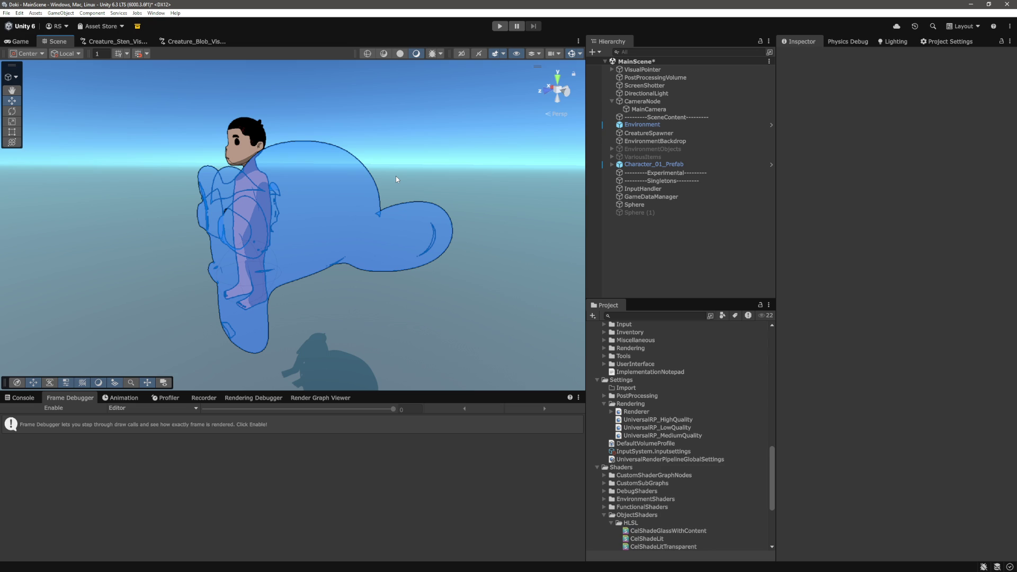
{"action": "mouse_move", "coordinate": [396, 175]}
{"action": "left_mouse_down"}
{"action": "mouse_move", "coordinate": [462, 229]}
{"action": "mouse_move", "coordinate": [440, 220]}
{"action": "mouse_move", "coordinate": [390, 259]}
{"action": "mouse_move", "coordinate": [554, 271]}
{"action": "mouse_move", "coordinate": [545, 284]}
{"action": "mouse_move", "coordinate": [434, 283]}
{"action": "mouse_move", "coordinate": [493, 283]}
{"action": "left_mouse_up"}
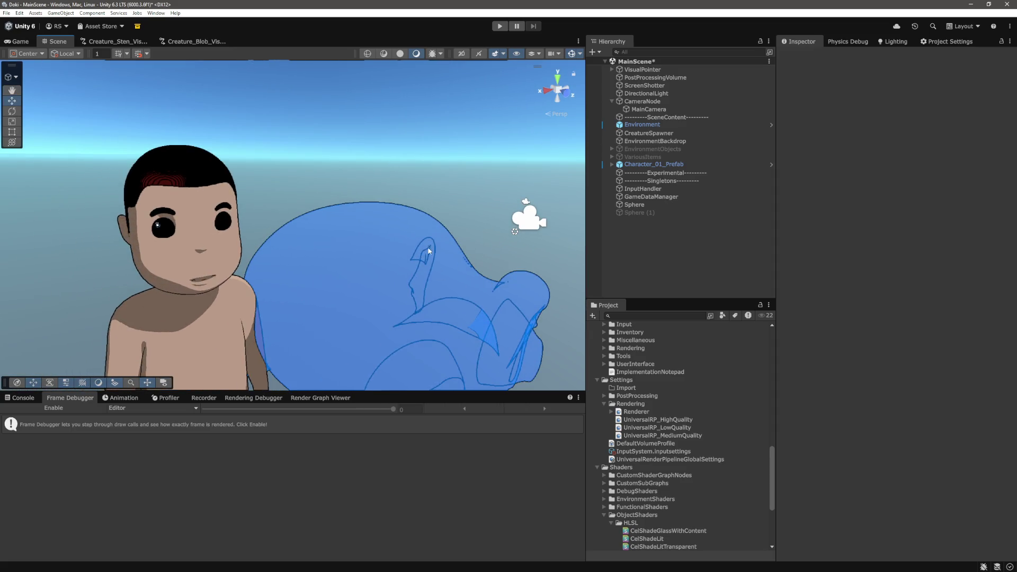
{"action": "mouse_move", "coordinate": [433, 257]}
{"action": "left_mouse_down"}
{"action": "mouse_move", "coordinate": [456, 265]}
{"action": "mouse_move", "coordinate": [420, 195]}
{"action": "mouse_move", "coordinate": [411, 215]}
{"action": "mouse_move", "coordinate": [394, 202]}
{"action": "mouse_move", "coordinate": [409, 195]}
{"action": "mouse_move", "coordinate": [371, 238]}
{"action": "mouse_move", "coordinate": [318, 264]}
{"action": "mouse_move", "coordinate": [374, 275]}
{"action": "mouse_move", "coordinate": [325, 281]}
{"action": "mouse_move", "coordinate": [264, 262]}
{"action": "mouse_move", "coordinate": [329, 291]}
{"action": "mouse_move", "coordinate": [249, 244]}
{"action": "left_mouse_up"}
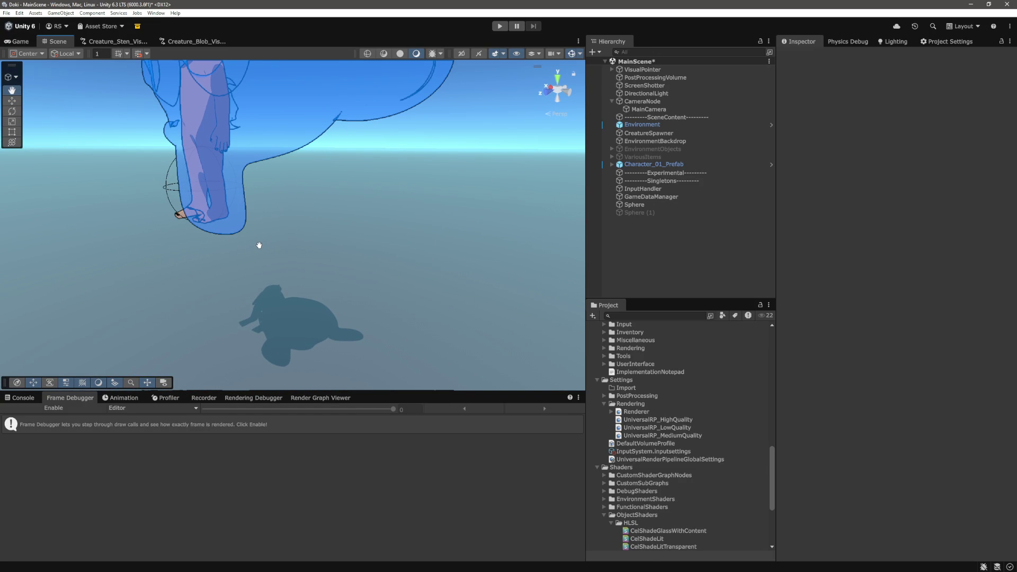
{"action": "scroll", "coordinate": [352, 271], "scroll_direction": "up", "scroll_amount": 5}
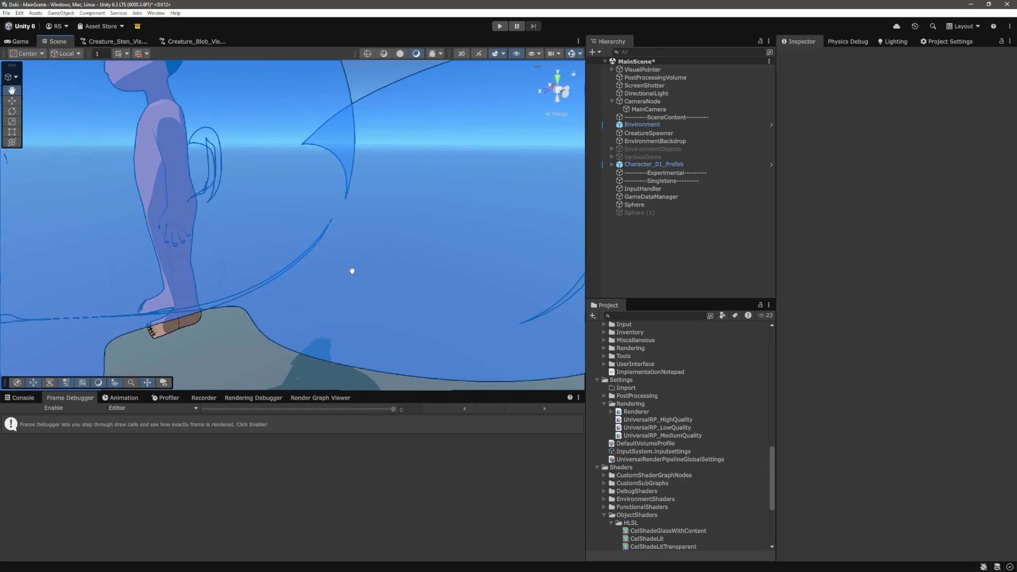
{"action": "scroll", "coordinate": [352, 271], "scroll_direction": "up", "scroll_amount": 4}
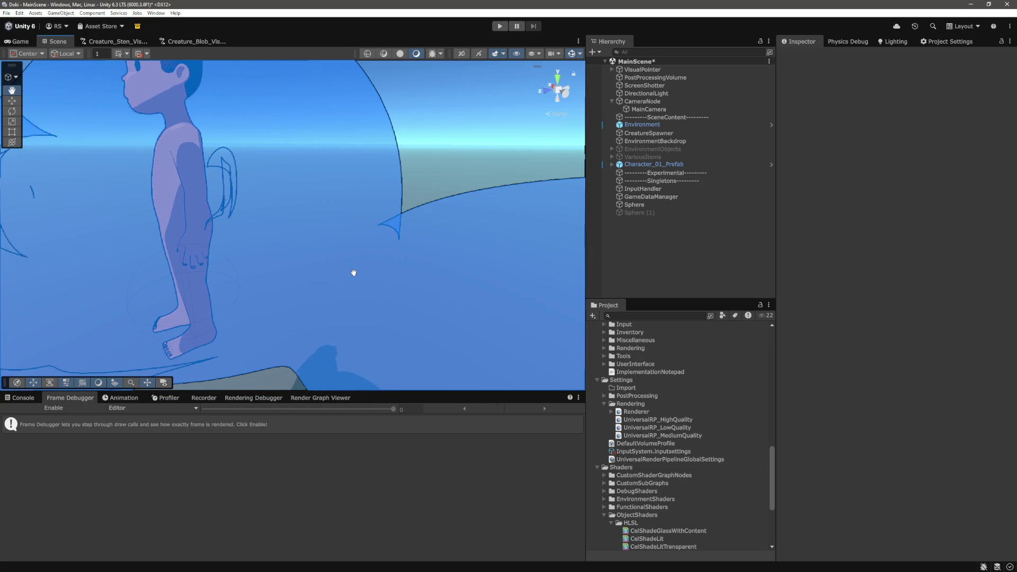
{"action": "scroll", "coordinate": [354, 272], "scroll_direction": "down", "scroll_amount": 5}
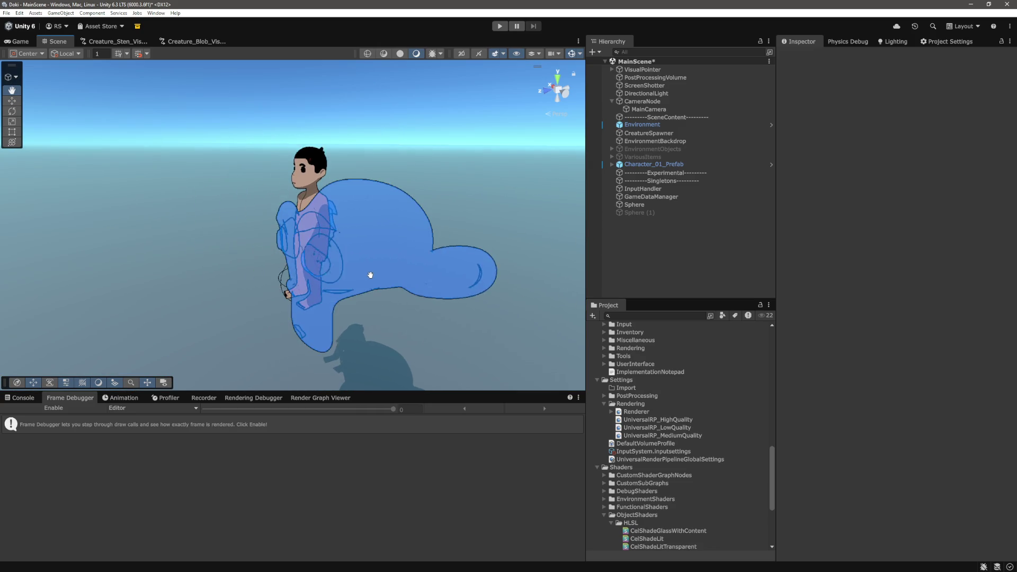
{"action": "mouse_move", "coordinate": [373, 276]}
{"action": "left_mouse_down"}
{"action": "mouse_move", "coordinate": [416, 285]}
{"action": "mouse_move", "coordinate": [376, 268]}
{"action": "mouse_move", "coordinate": [409, 279]}
{"action": "left_mouse_up"}
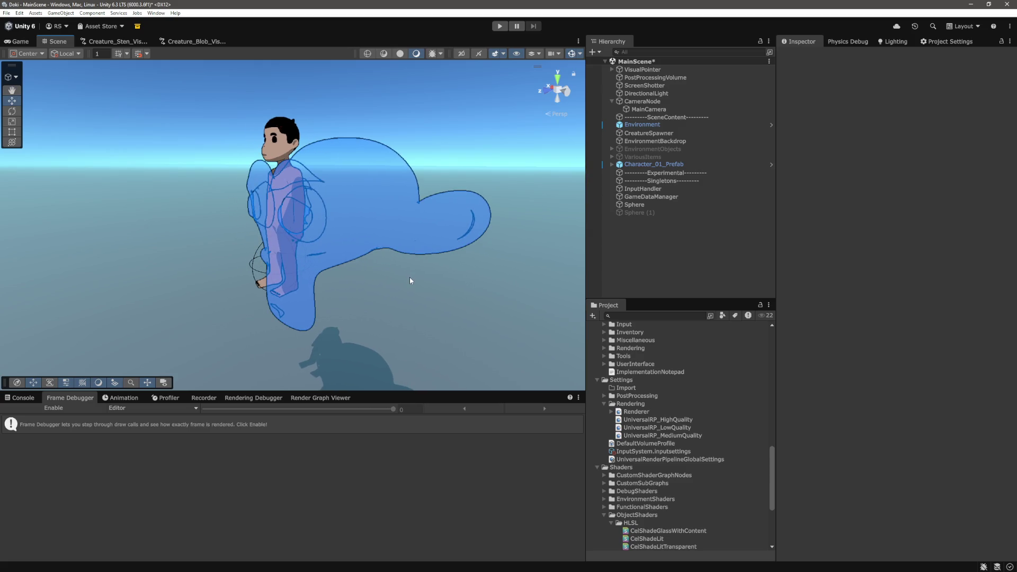
{"action": "scroll", "coordinate": [362, 279], "scroll_direction": "up", "scroll_amount": 5}
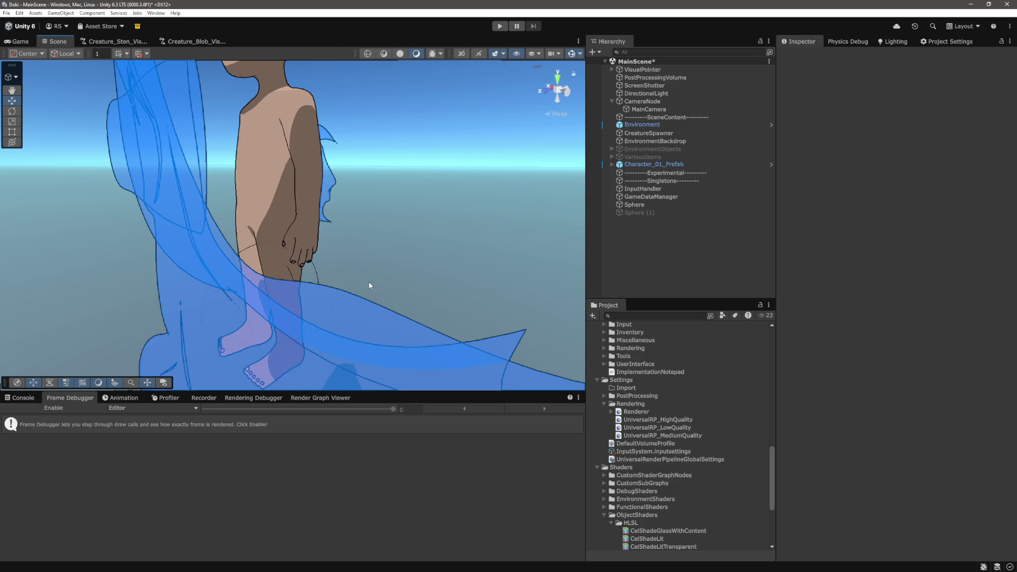
{"action": "scroll", "coordinate": [370, 284], "scroll_direction": "down", "scroll_amount": 5}
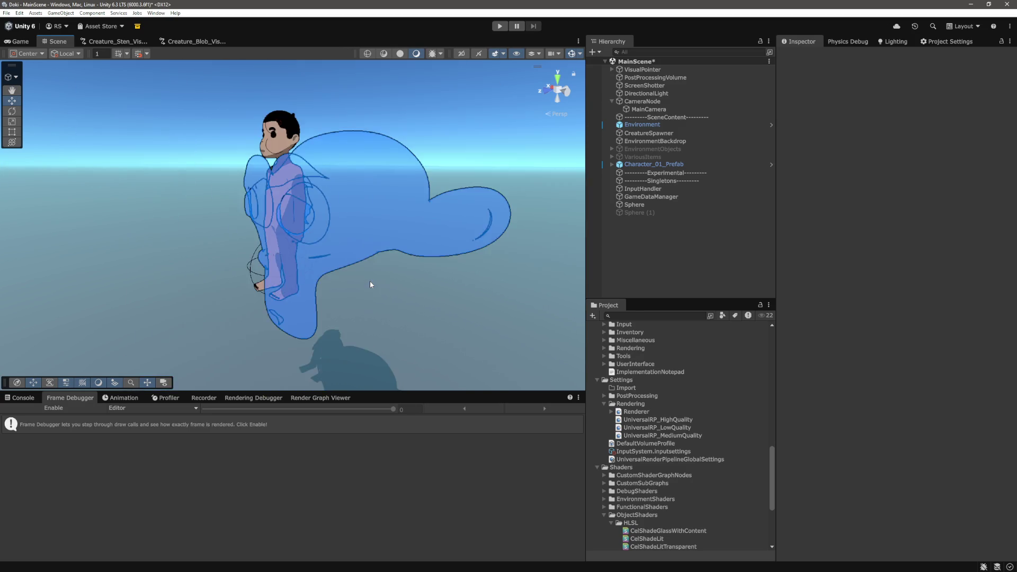
{"action": "mouse_move", "coordinate": [369, 281]}
{"action": "left_mouse_down"}
{"action": "mouse_move", "coordinate": [431, 296]}
{"action": "mouse_move", "coordinate": [474, 290]}
{"action": "mouse_move", "coordinate": [331, 281]}
{"action": "mouse_move", "coordinate": [401, 286]}
{"action": "mouse_move", "coordinate": [334, 291]}
{"action": "mouse_move", "coordinate": [350, 304]}
{"action": "mouse_move", "coordinate": [336, 302]}
{"action": "mouse_move", "coordinate": [341, 309]}
{"action": "left_mouse_up"}
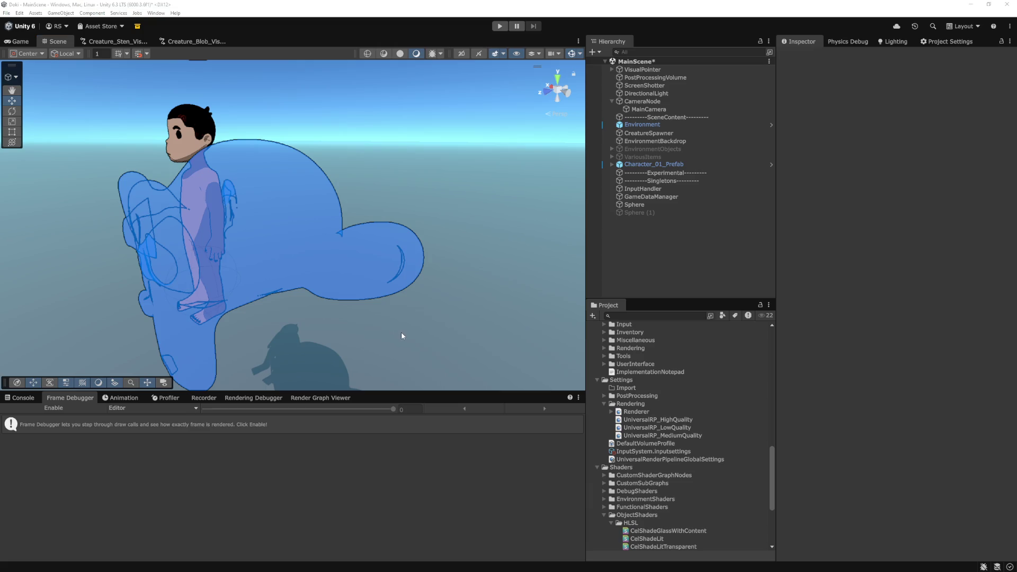
{"action": "key", "text": "alt+Tab"}
Ask the chat 'How to make transparent object obscure itself hlsl', then start a follow-up 'Is it possible to only render the'
{"action": "type", "text": "How to make transparent object obscure itself hlsl"}
{"action": "key", "text": "Return"}
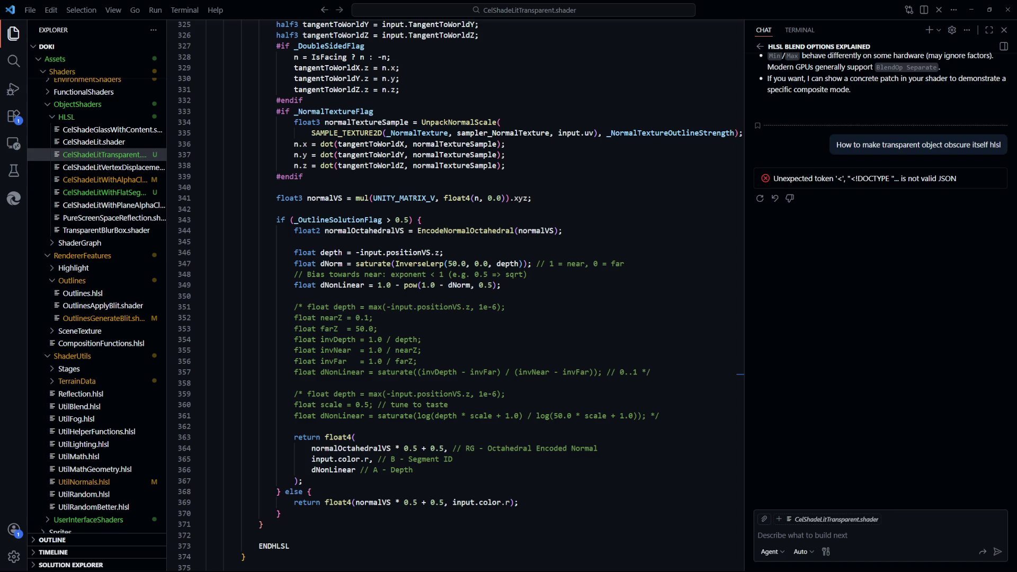
{"action": "left_click", "coordinate": [872, 536]}
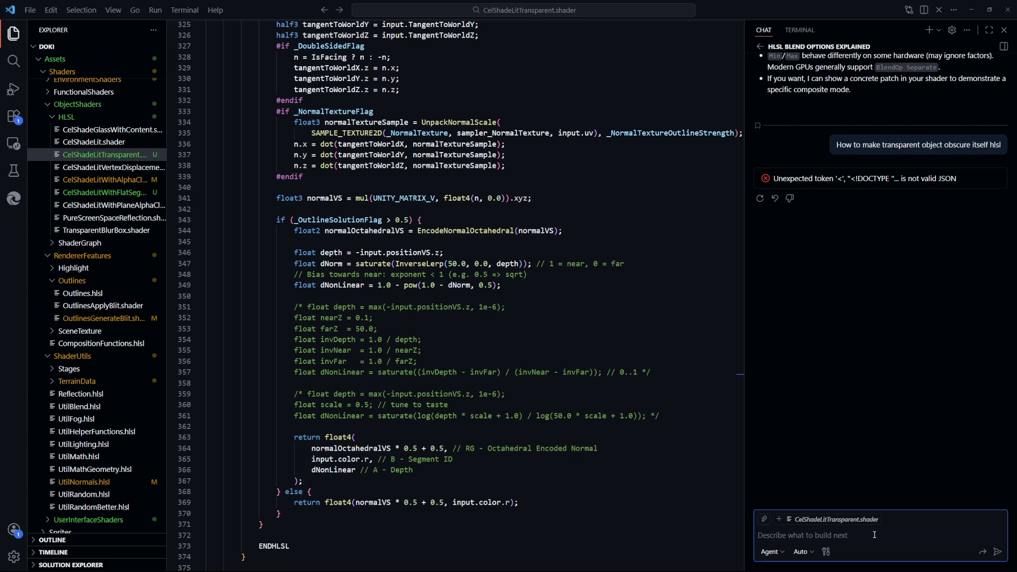
{"action": "type", "text": "Is it possible to "}
{"action": "type", "text": "only render the"}
Duplicate the blue Suzanne as Sphere (2) and orbit the Scene view toward the character
{"action": "key", "text": "alt+Tab"}
{"action": "key", "text": "ctrl+z"}
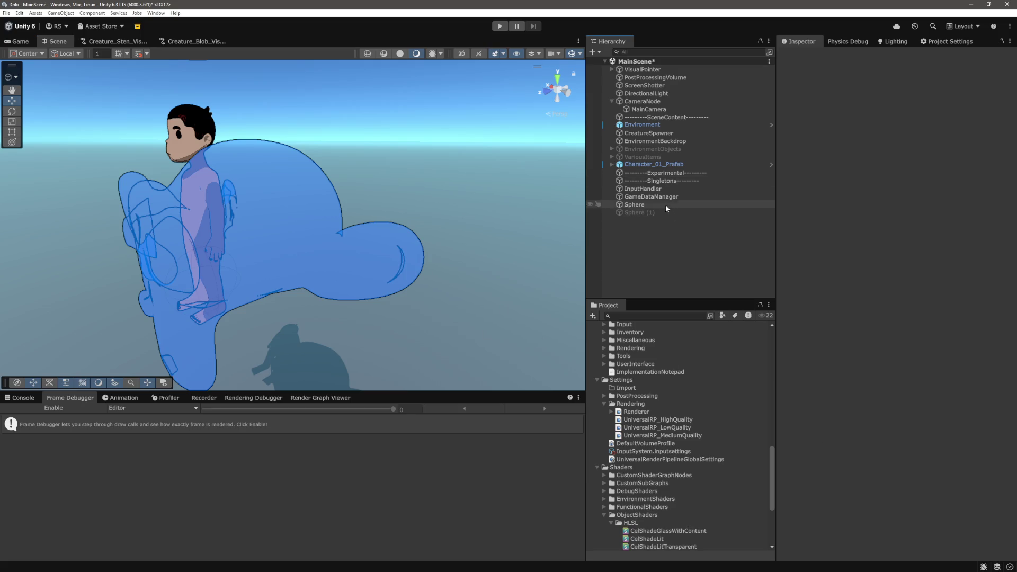
{"action": "scroll", "coordinate": [336, 262], "scroll_direction": "down", "scroll_amount": 3}
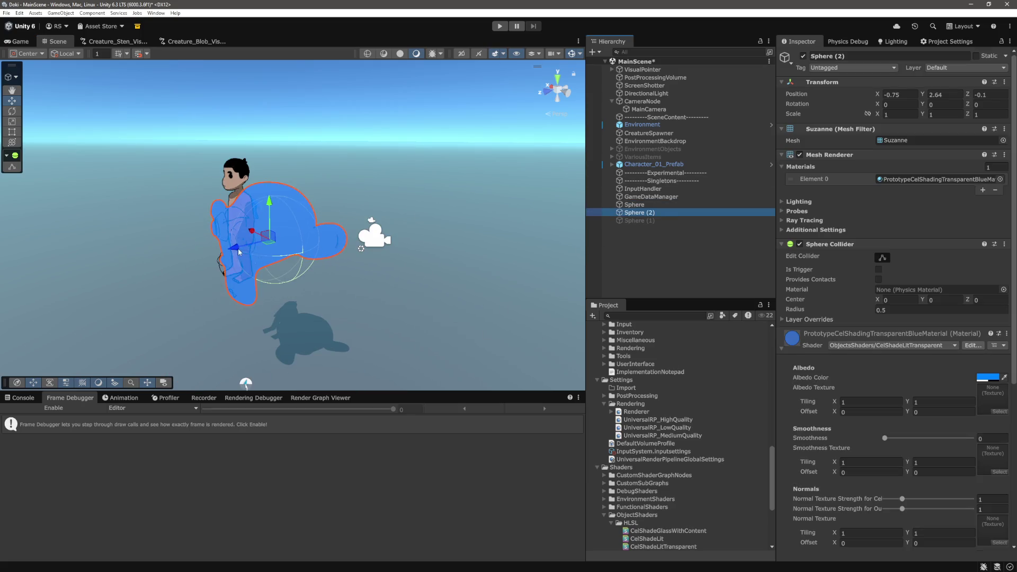
{"action": "left_click_drag", "start_coordinate": [336, 262], "coordinate": [280, 240]}
{"action": "left_click", "coordinate": [450, 203]}
{"action": "scroll", "coordinate": [451, 202], "scroll_direction": "up", "scroll_amount": 5}
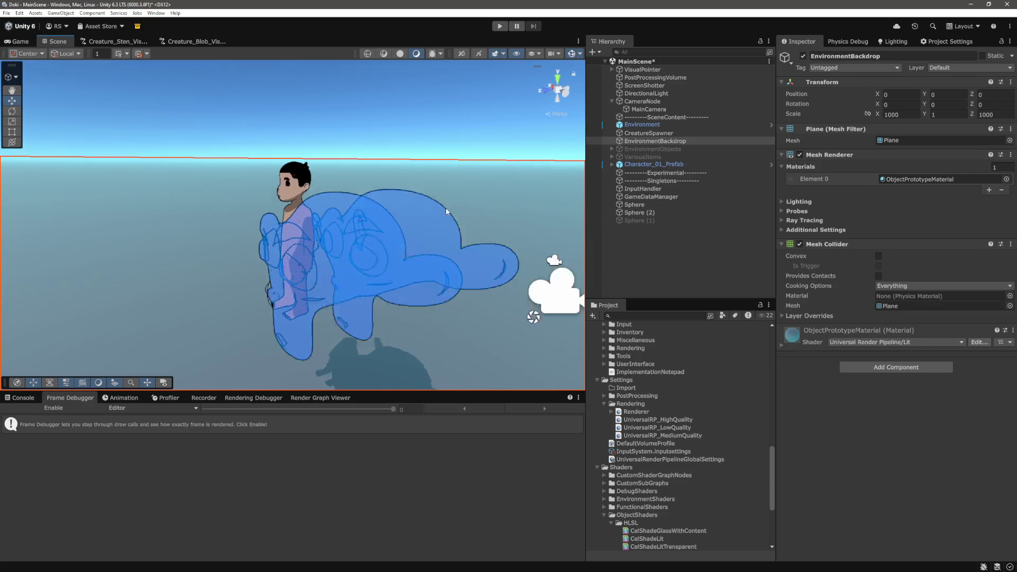
{"action": "left_click_drag", "start_coordinate": [449, 211], "coordinate": [362, 275]}
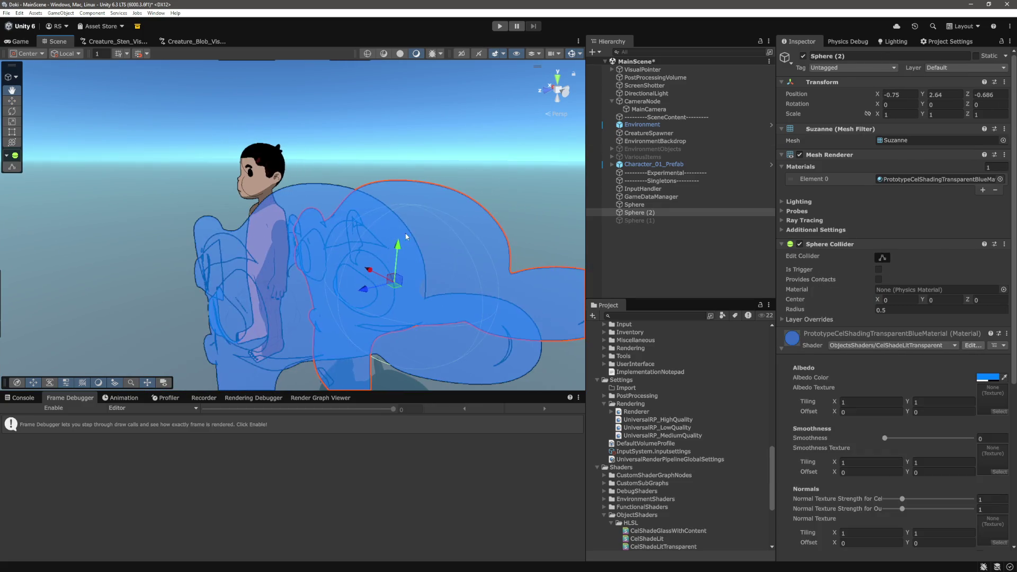
{"action": "left_click", "coordinate": [430, 139]}
{"action": "mouse_move", "coordinate": [430, 139]}
{"action": "left_mouse_down"}
{"action": "mouse_move", "coordinate": [390, 140]}
{"action": "mouse_move", "coordinate": [401, 143]}
{"action": "mouse_move", "coordinate": [401, 179]}
{"action": "mouse_move", "coordinate": [428, 172]}
{"action": "mouse_move", "coordinate": [411, 178]}
{"action": "mouse_move", "coordinate": [408, 166]}
{"action": "mouse_move", "coordinate": [415, 181]}
{"action": "mouse_move", "coordinate": [429, 179]}
{"action": "mouse_move", "coordinate": [410, 170]}
{"action": "mouse_move", "coordinate": [422, 168]}
{"action": "mouse_move", "coordinate": [412, 174]}
{"action": "left_mouse_up"}
Inspect the Suzanne copy from several angles around the character, then select it
{"action": "left_click", "coordinate": [353, 183]}
{"action": "left_click", "coordinate": [394, 138]}
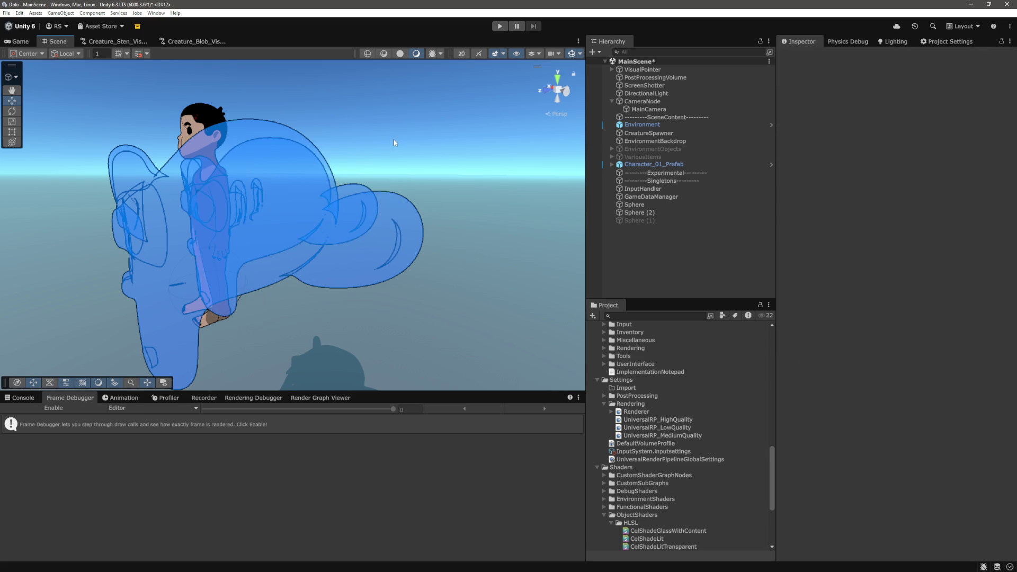
{"action": "scroll", "coordinate": [379, 150], "scroll_direction": "down", "scroll_amount": 3}
{"action": "scroll", "coordinate": [279, 189], "scroll_direction": "down", "scroll_amount": 5}
{"action": "scroll", "coordinate": [279, 190], "scroll_direction": "up", "scroll_amount": 5}
{"action": "left_click_drag", "start_coordinate": [294, 182], "coordinate": [301, 182]}
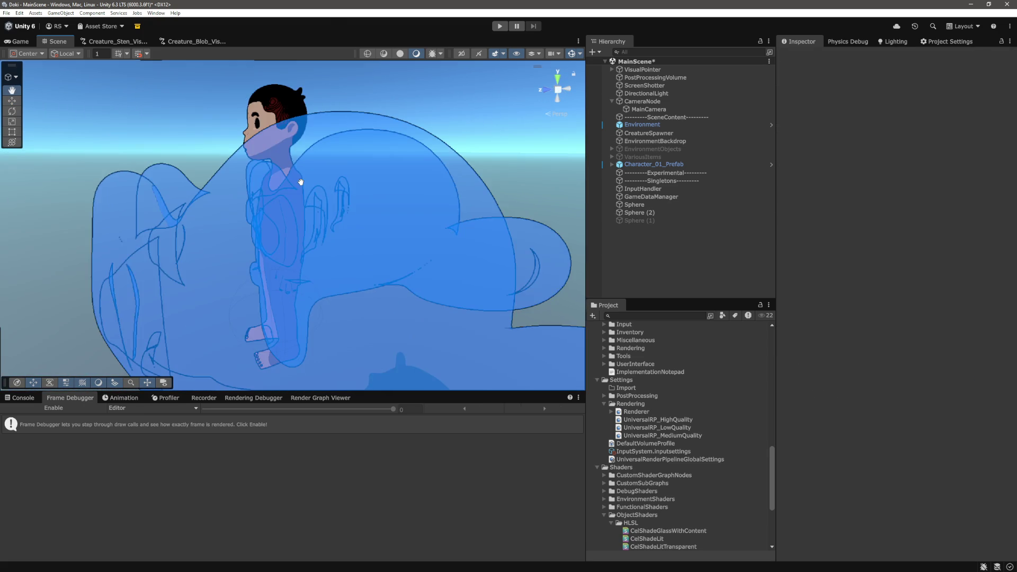
{"action": "scroll", "coordinate": [303, 180], "scroll_direction": "down", "scroll_amount": 3}
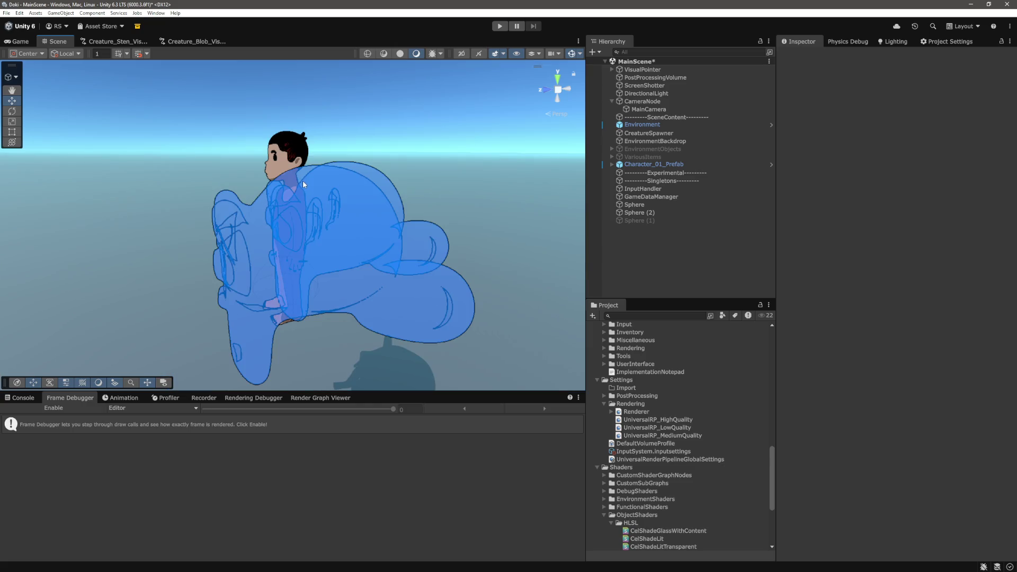
{"action": "left_click_drag", "start_coordinate": [303, 180], "coordinate": [446, 202]}
{"action": "scroll", "coordinate": [363, 206], "scroll_direction": "down", "scroll_amount": 3}
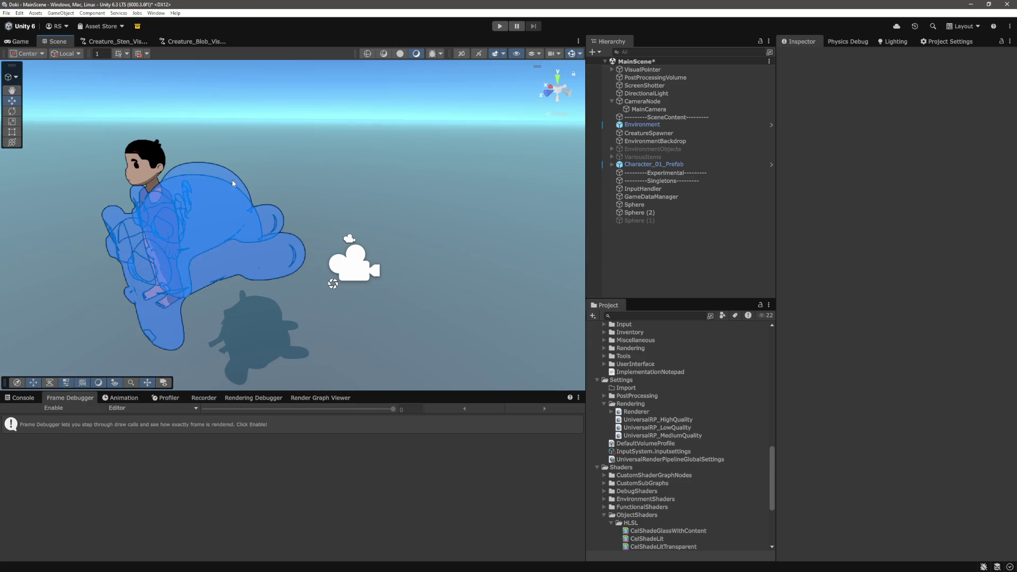
{"action": "left_click", "coordinate": [233, 184]}
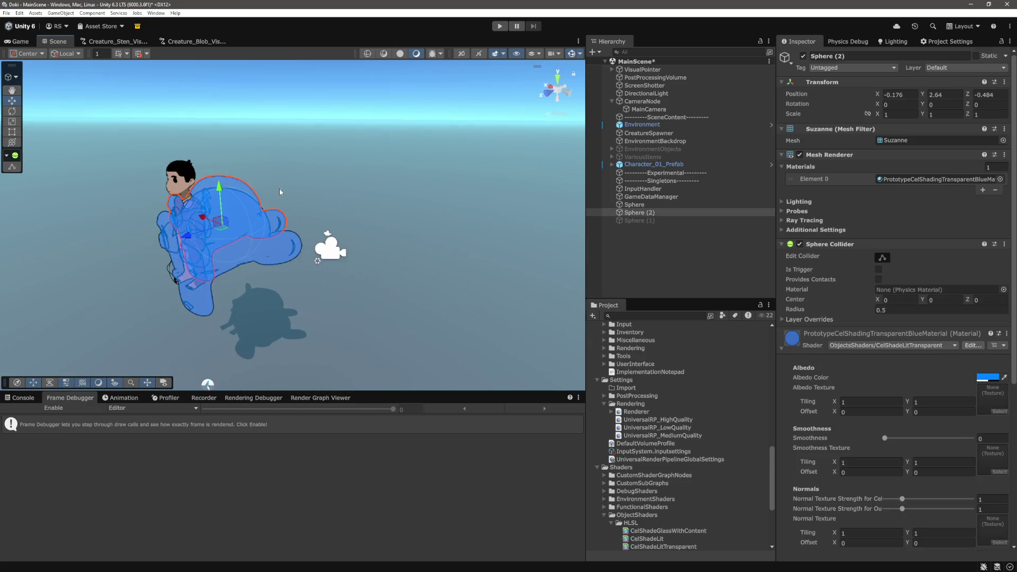
Frame Sphere (2), raise it and push it back to Y 3.841, Z -2.58
{"action": "key", "text": "f"}
{"action": "left_click_drag", "start_coordinate": [312, 215], "coordinate": [325, 121]}
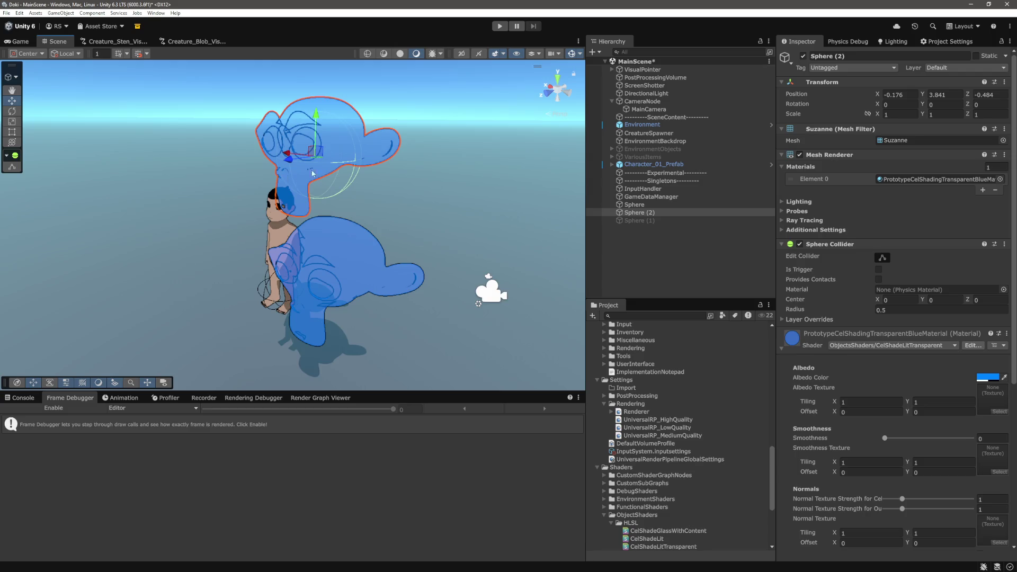
{"action": "scroll", "coordinate": [279, 213], "scroll_direction": "down", "scroll_amount": 3}
{"action": "left_click_drag", "start_coordinate": [206, 264], "coordinate": [335, 239]}
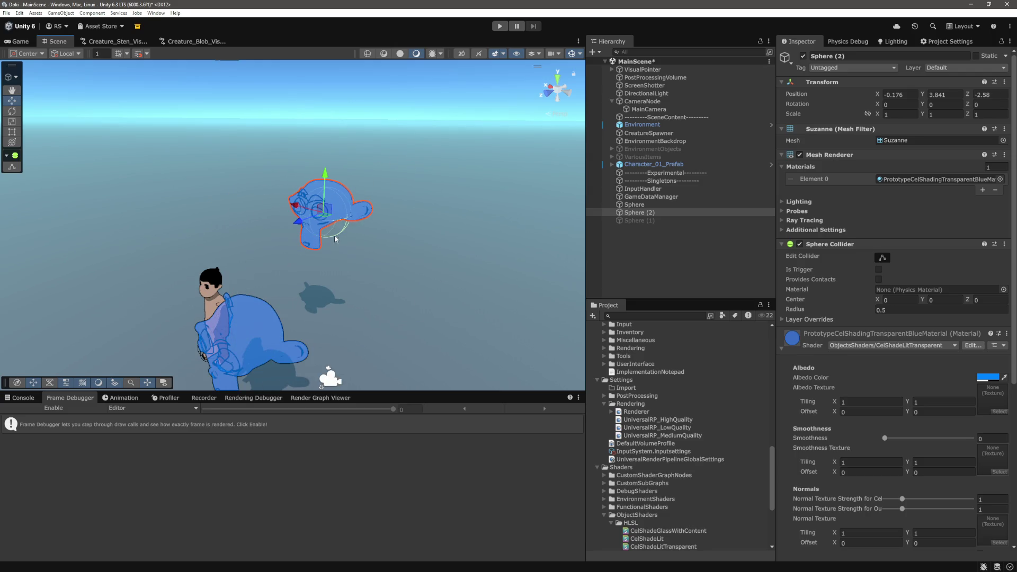
Try the URP Lit shader on its material, then undo to restore the blue cel-shaded look
{"action": "left_click", "coordinate": [783, 348]}
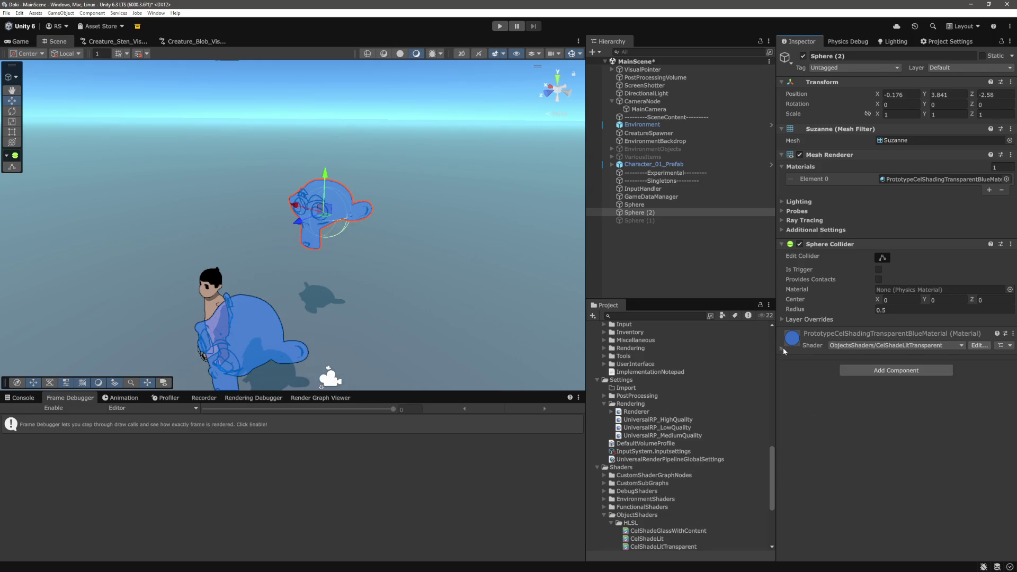
{"action": "left_click", "coordinate": [906, 347]}
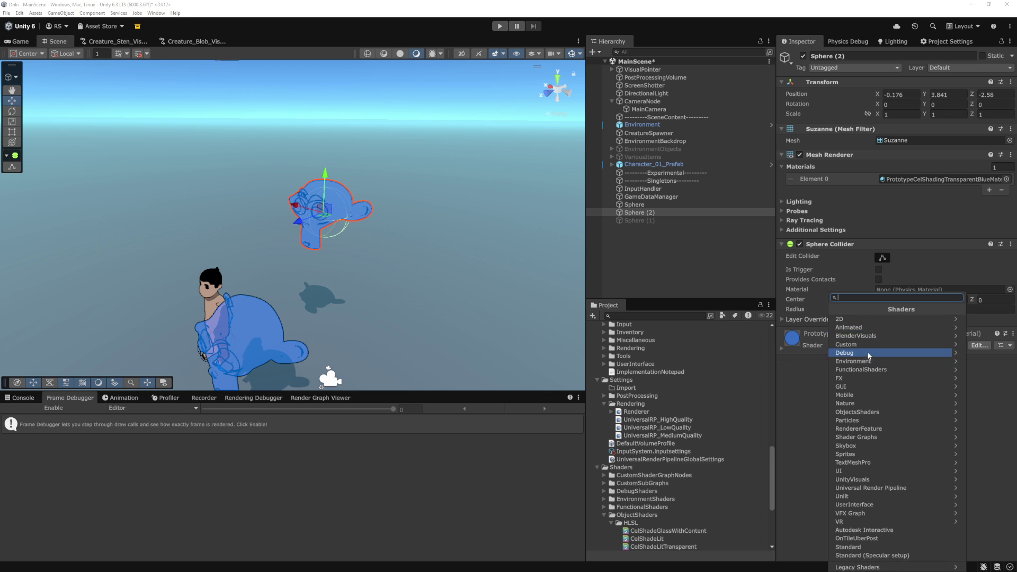
{"action": "left_click", "coordinate": [872, 489]}
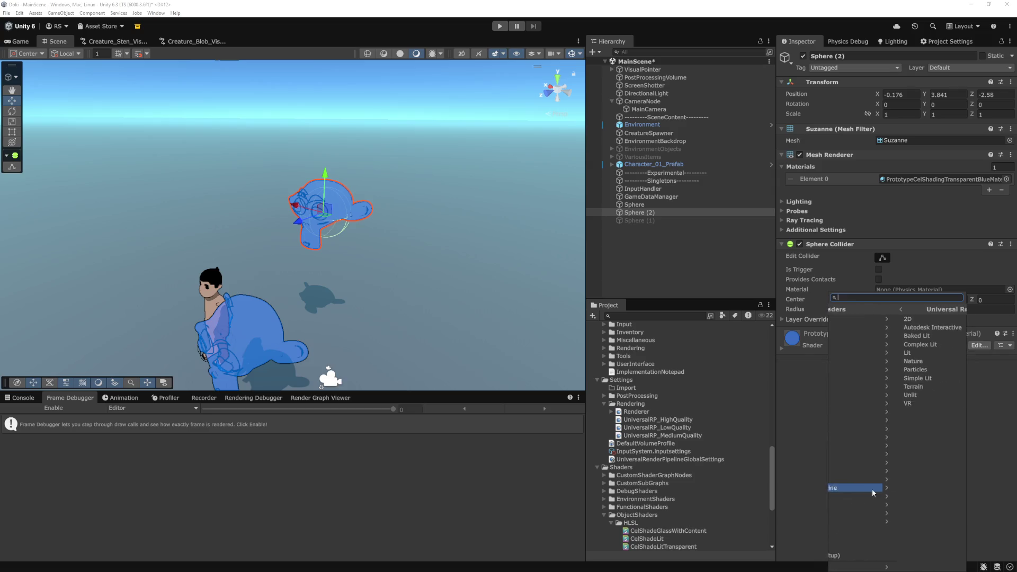
{"action": "left_click", "coordinate": [859, 352]}
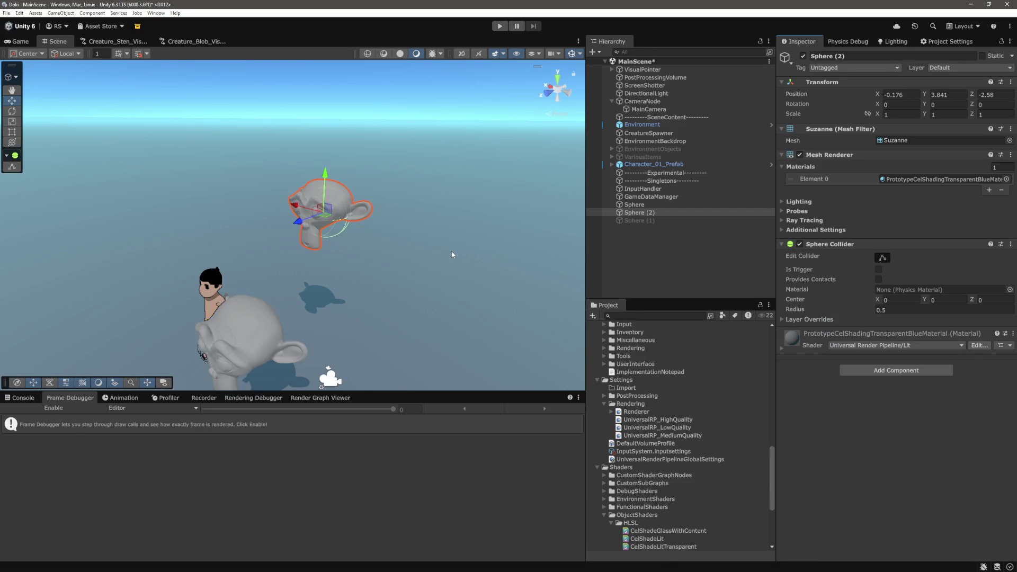
{"action": "key", "text": "ctrl+z"}
{"action": "scroll", "coordinate": [606, 445], "scroll_direction": "up", "scroll_amount": 10}
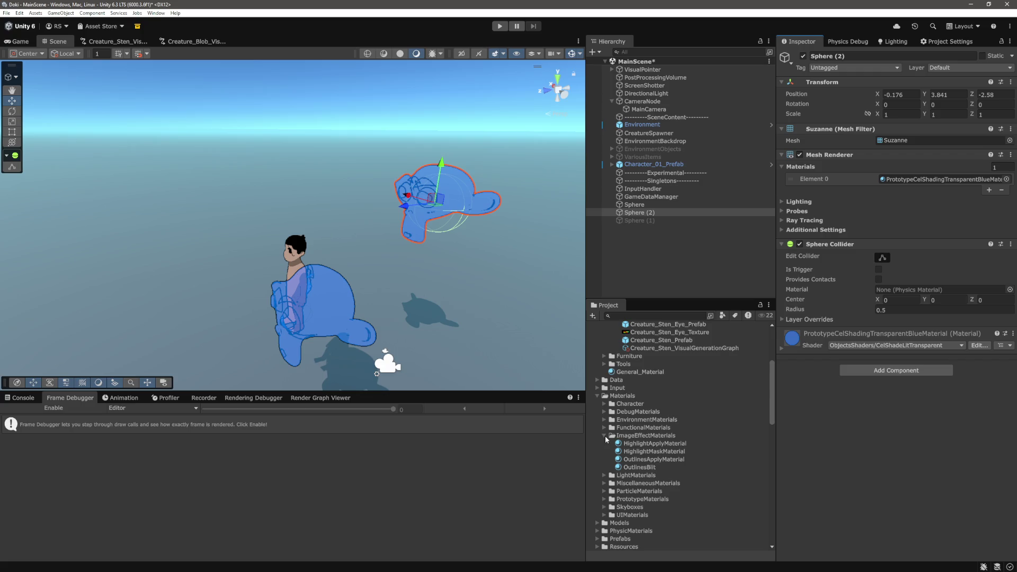
Expand Materials > PrototypeMaterials to show the TransparentPrototypeMaterials folder
{"action": "left_click", "coordinate": [603, 499]}
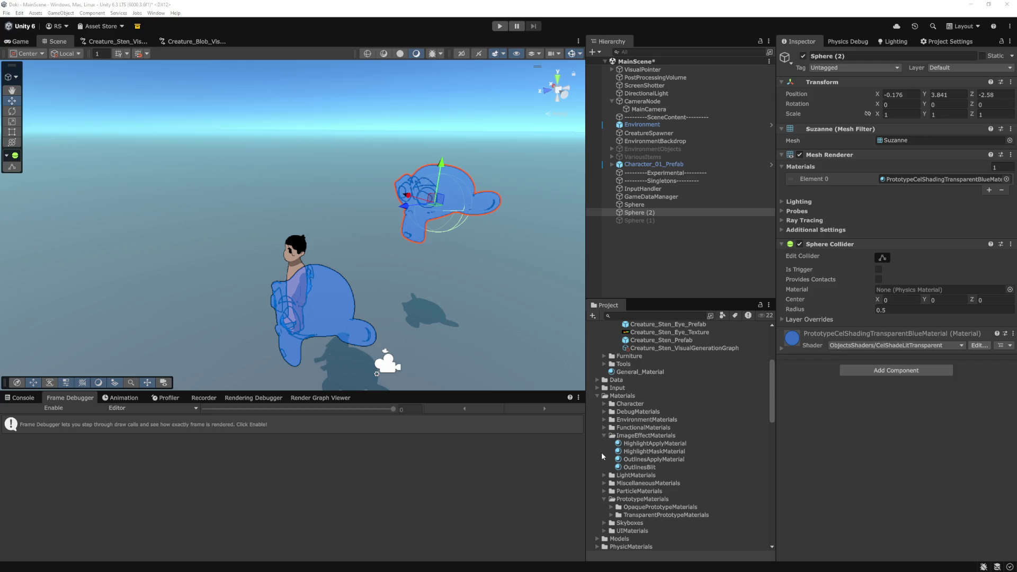
{"action": "scroll", "coordinate": [603, 474], "scroll_direction": "down", "scroll_amount": 2}
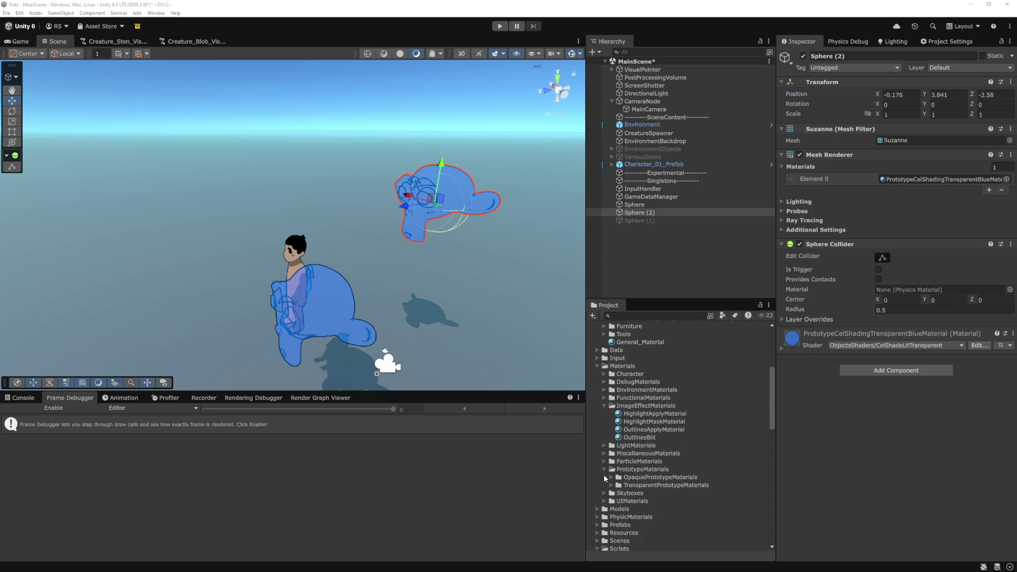
{"action": "left_click", "coordinate": [612, 485]}
{"action": "scroll", "coordinate": [624, 466], "scroll_direction": "down", "scroll_amount": 3}
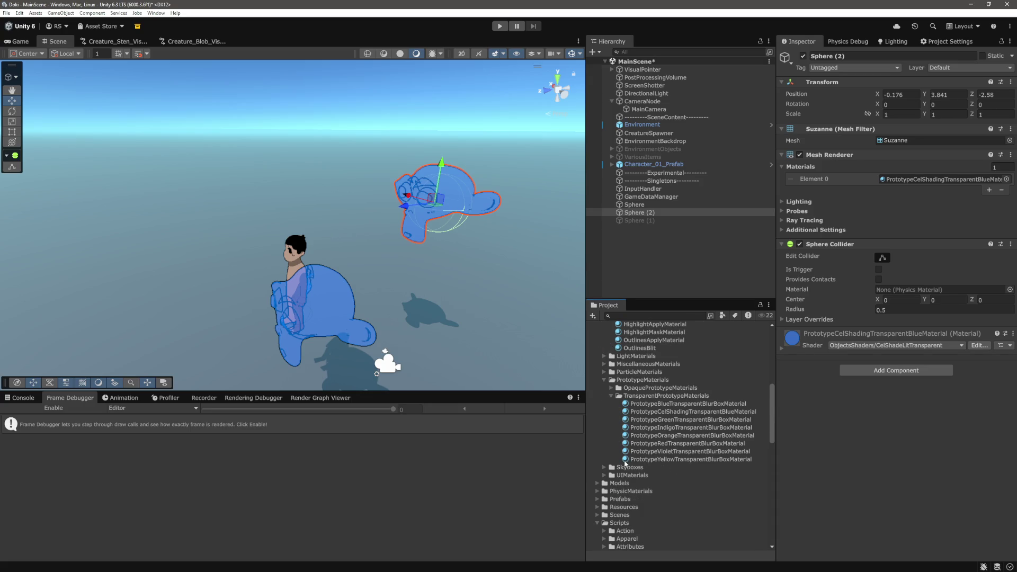
Inspect the blue, green, indigo, red, violet and yellow transparent blur-box materials, then select their folder
{"action": "left_click", "coordinate": [692, 406]}
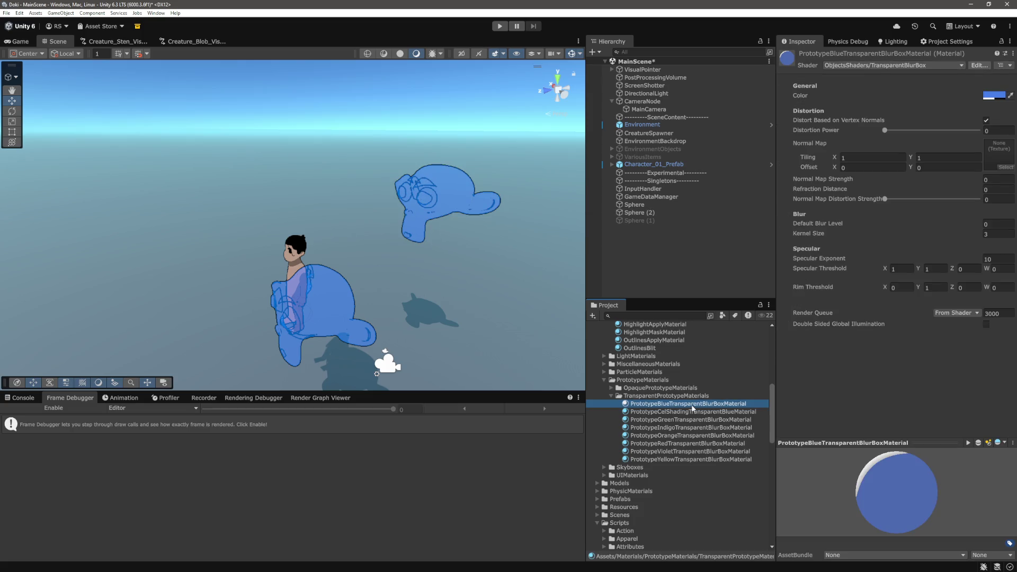
{"action": "left_click", "coordinate": [668, 422]}
{"action": "left_click", "coordinate": [662, 428]}
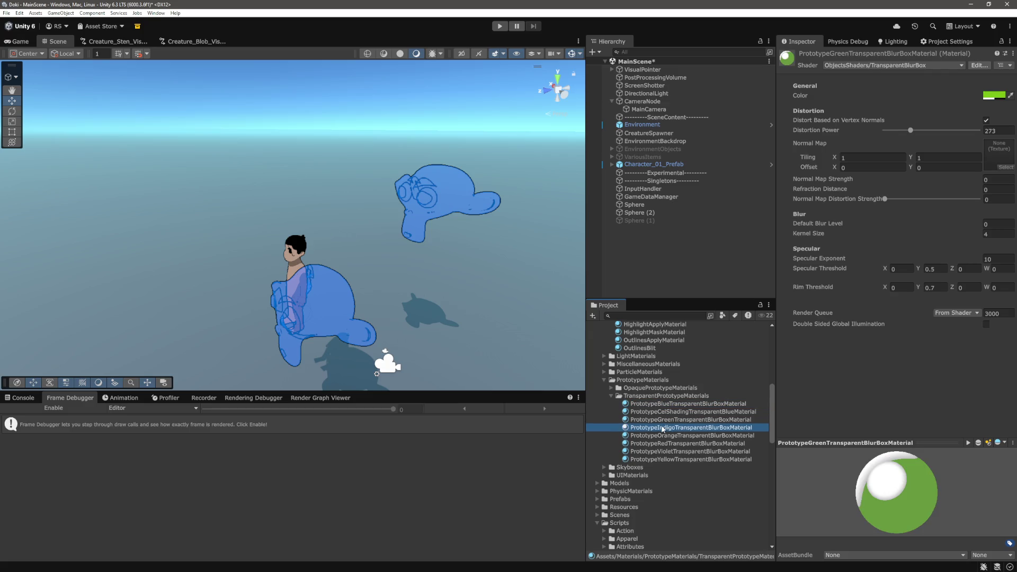
{"action": "left_click", "coordinate": [660, 443]}
{"action": "left_click", "coordinate": [659, 453]}
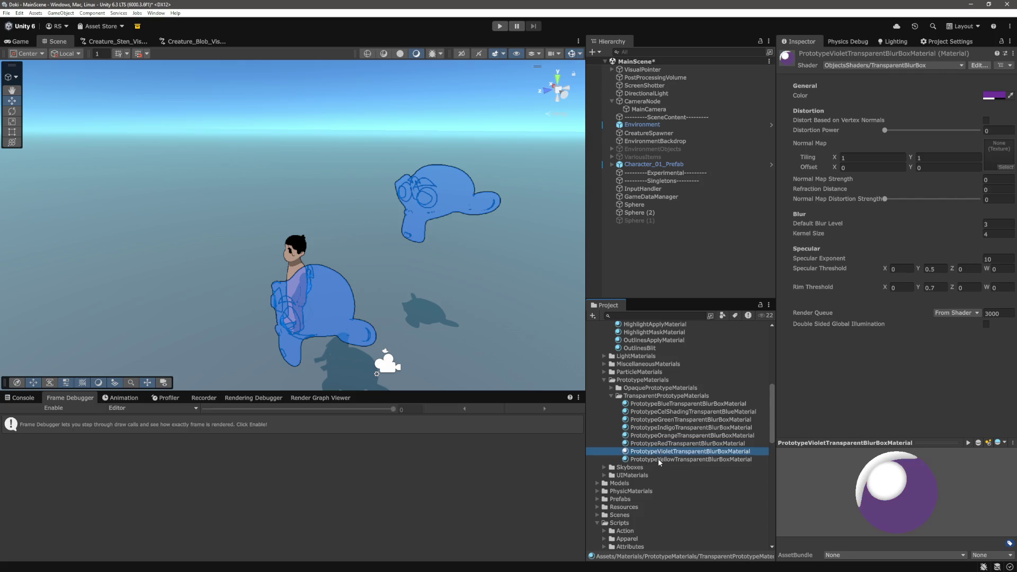
{"action": "left_click", "coordinate": [659, 460]}
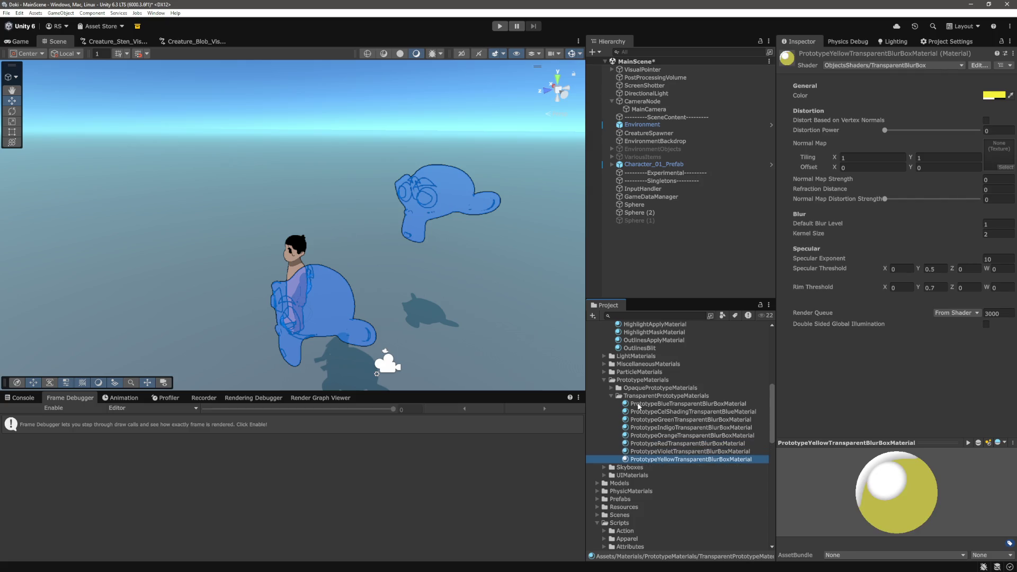
{"action": "left_click", "coordinate": [639, 396]}
{"action": "right_click", "coordinate": [656, 399]}
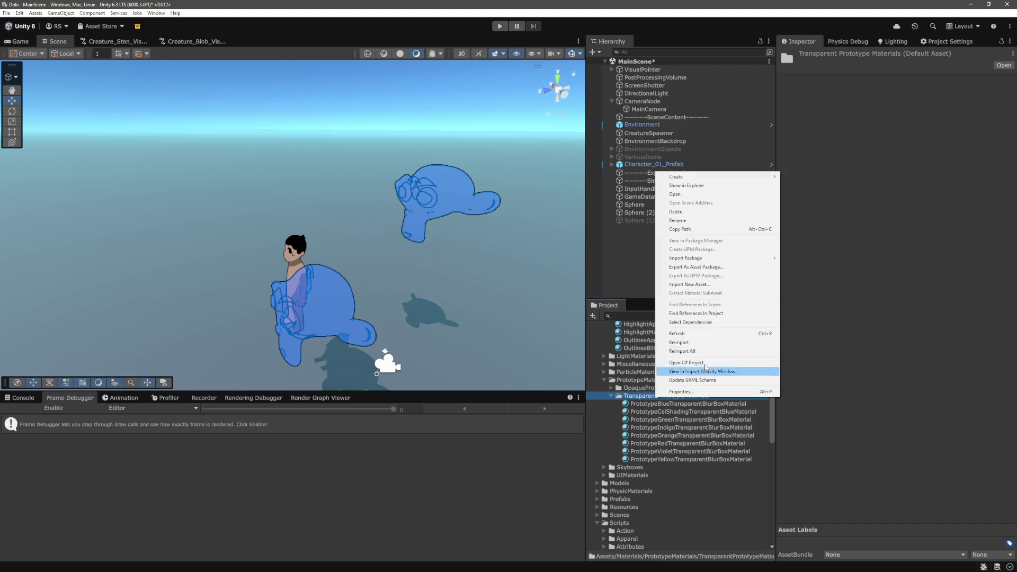
Create a material named PrototypeTransparentMaterial with Surface Type Transparent, then select Sphere (2)
{"action": "mouse_move", "coordinate": [743, 179]}
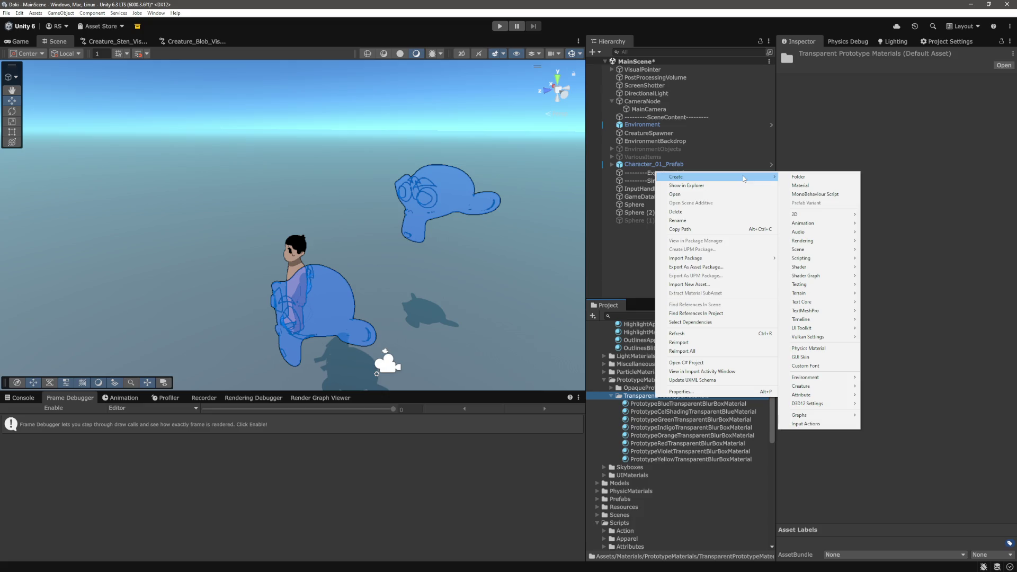
{"action": "left_click", "coordinate": [801, 185]}
{"action": "type", "text": "Pro"}
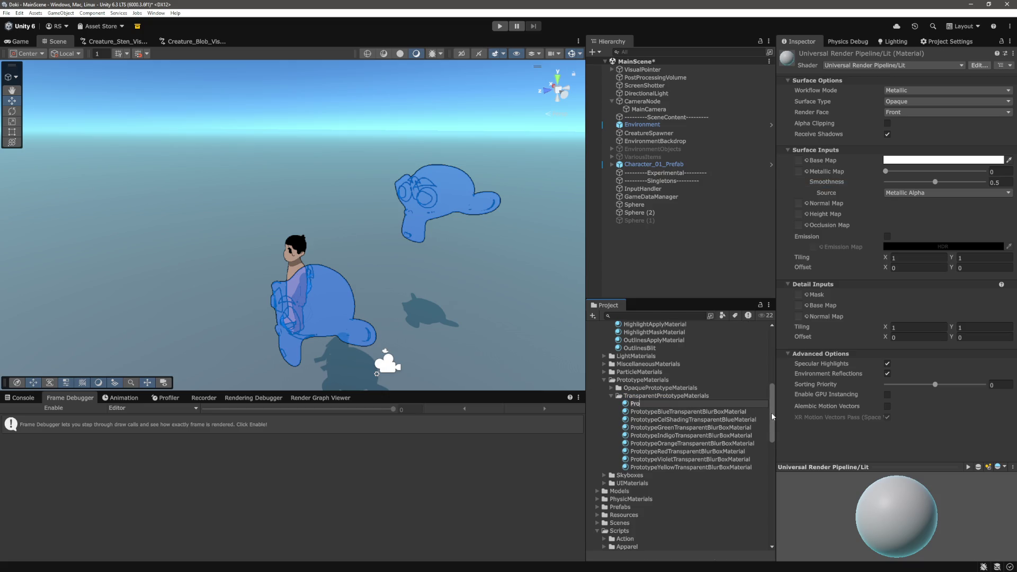
{"action": "type", "text": "totypeTransparent"}
{"action": "type", "text": "MAt"}
{"action": "key", "text": "BackSpace"}
{"action": "type", "text": "aterial"}
{"action": "key", "text": "Return"}
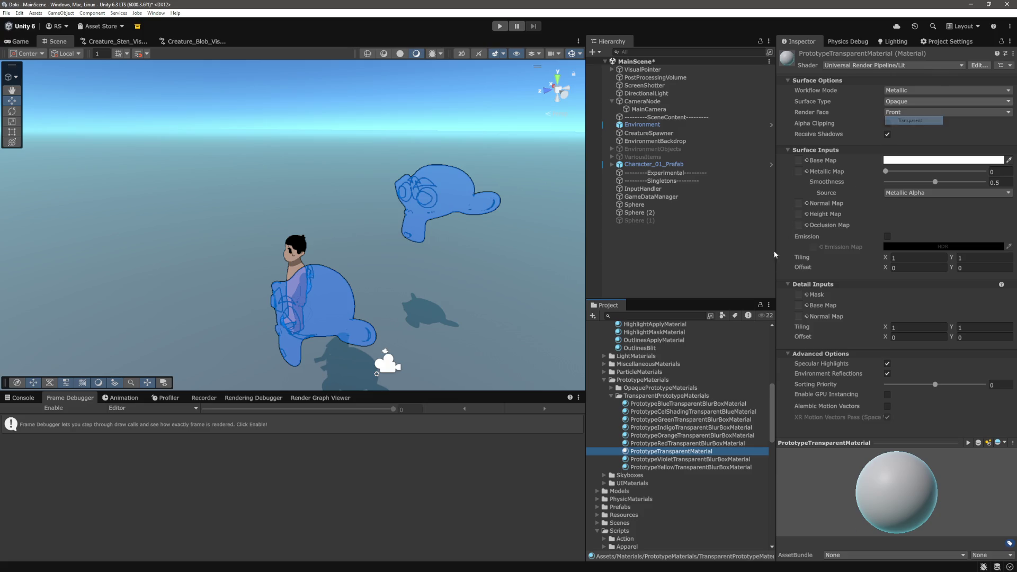
{"action": "left_click", "coordinate": [901, 102]}
{"action": "left_click", "coordinate": [909, 111]}
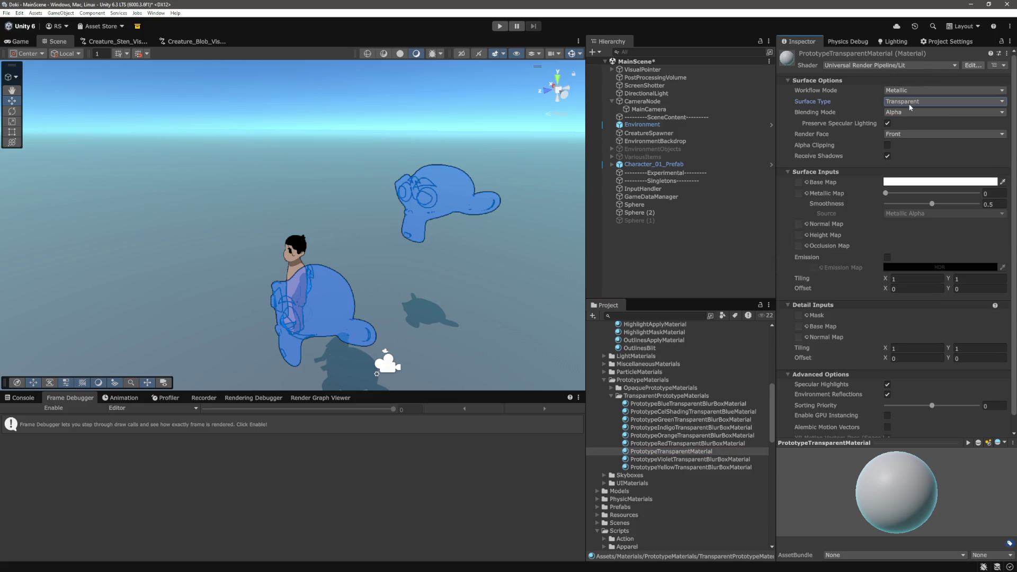
{"action": "left_click", "coordinate": [657, 213]}
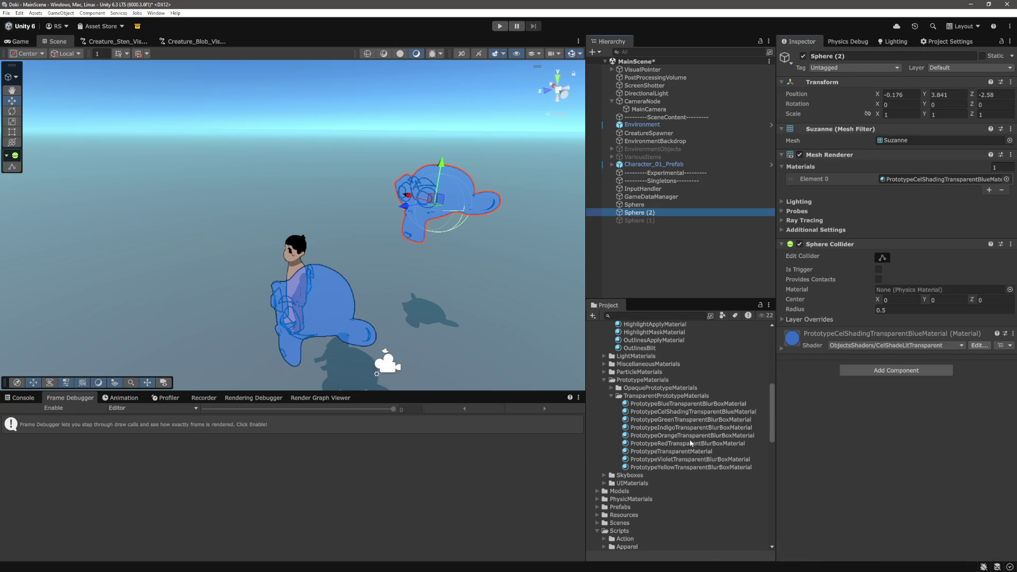
Drag PrototypeTransparentMaterial onto the monkey so it renders white
{"action": "left_click", "coordinate": [670, 268]}
{"action": "mouse_move", "coordinate": [483, 262]}
{"action": "left_mouse_down"}
{"action": "mouse_move", "coordinate": [506, 247]}
{"action": "mouse_move", "coordinate": [474, 247]}
{"action": "mouse_move", "coordinate": [377, 210]}
{"action": "left_mouse_up"}
{"action": "left_click", "coordinate": [376, 210]}
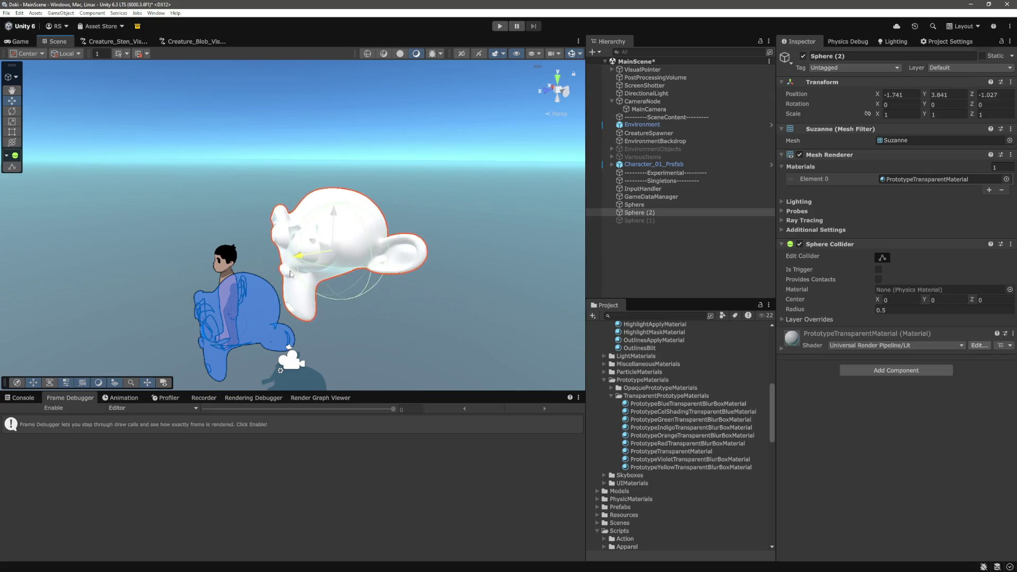
{"action": "left_click", "coordinate": [411, 291]}
Frame the monkey head, reselect it with the Move tool and expand its material settings
{"action": "scroll", "coordinate": [416, 289], "scroll_direction": "up", "scroll_amount": 5}
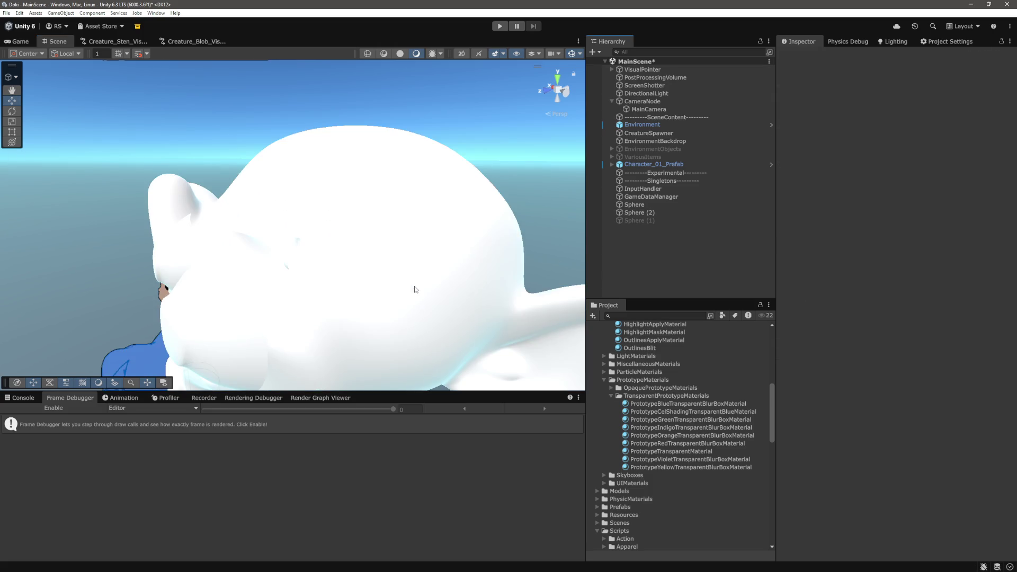
{"action": "scroll", "coordinate": [415, 290], "scroll_direction": "down", "scroll_amount": 5}
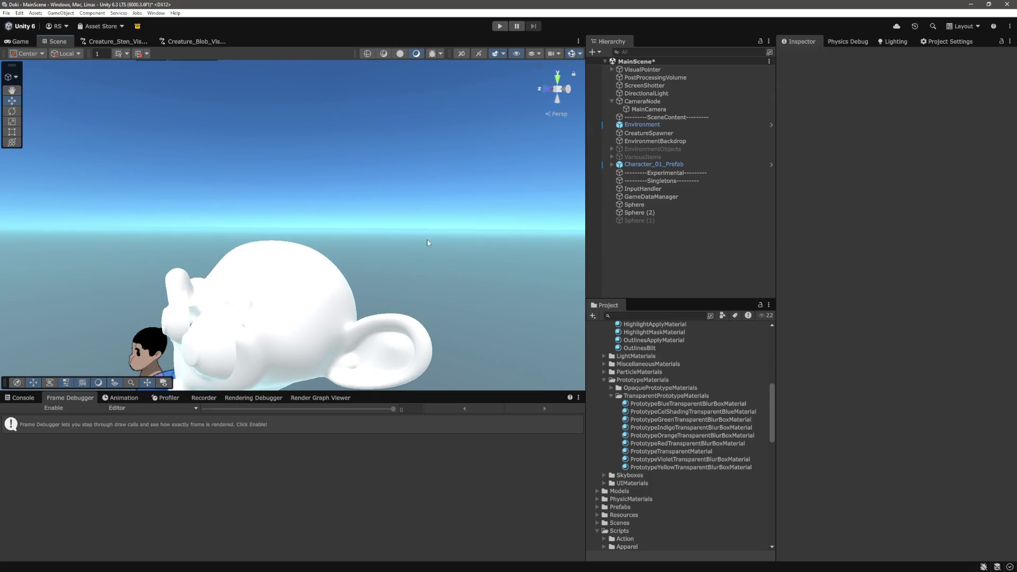
{"action": "scroll", "coordinate": [423, 265], "scroll_direction": "up", "scroll_amount": 3}
{"action": "left_click_drag", "start_coordinate": [441, 234], "coordinate": [437, 209]}
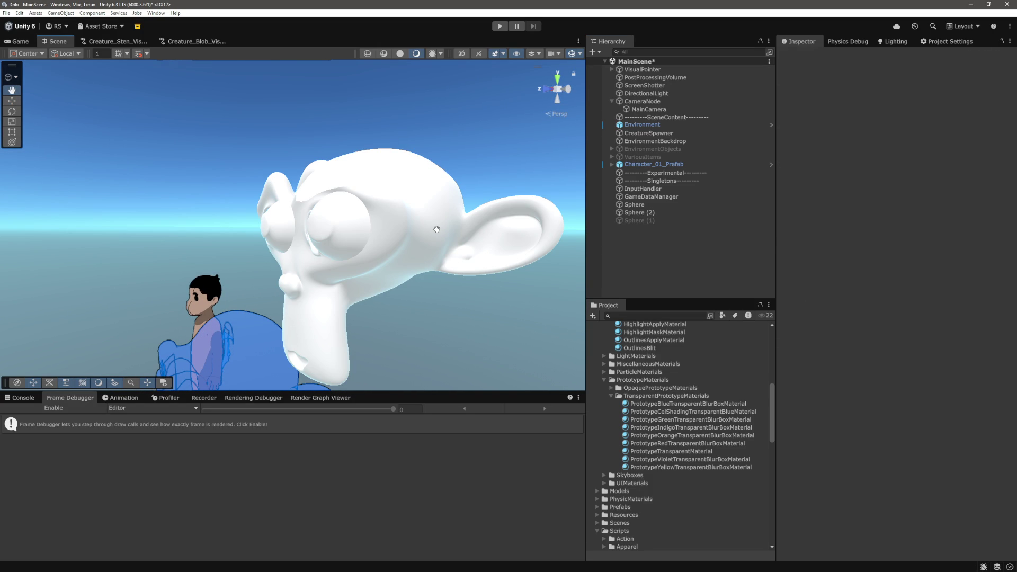
{"action": "key", "text": "w"}
{"action": "left_click", "coordinate": [455, 236]}
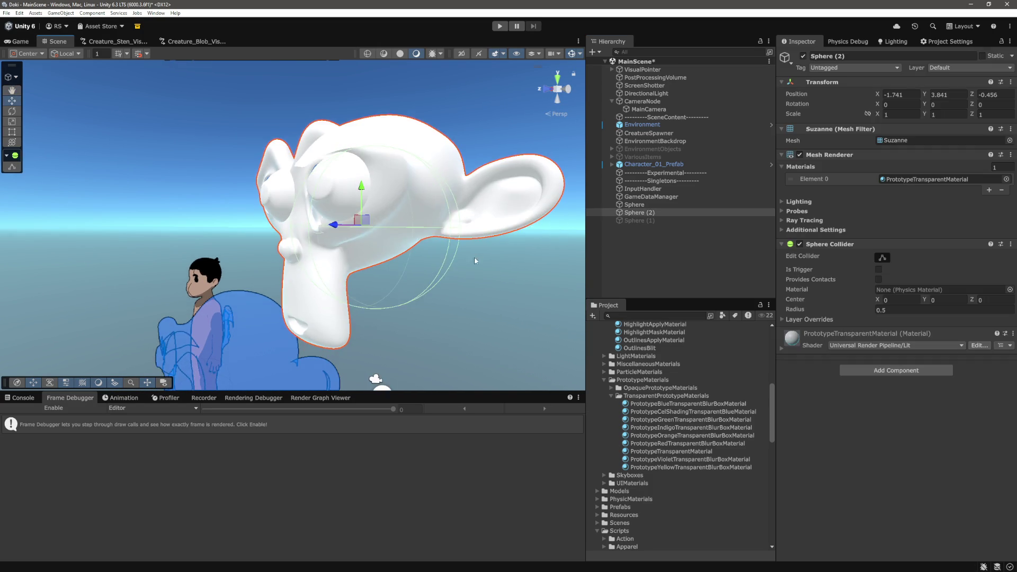
{"action": "left_click", "coordinate": [781, 348]}
{"action": "scroll", "coordinate": [778, 355], "scroll_direction": "down", "scroll_amount": 4}
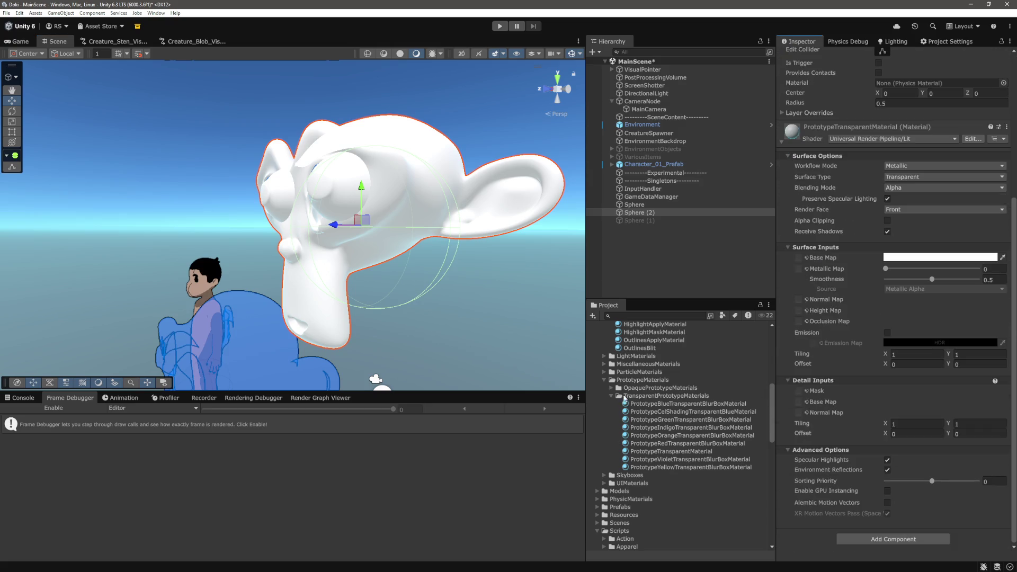
{"action": "mouse_move", "coordinate": [400, 265]}
{"action": "left_mouse_down"}
{"action": "mouse_move", "coordinate": [393, 273]}
{"action": "mouse_move", "coordinate": [206, 234]}
{"action": "mouse_move", "coordinate": [217, 224]}
{"action": "mouse_move", "coordinate": [234, 262]}
{"action": "mouse_move", "coordinate": [225, 263]}
{"action": "mouse_move", "coordinate": [269, 261]}
{"action": "mouse_move", "coordinate": [341, 364]}
{"action": "mouse_move", "coordinate": [404, 325]}
{"action": "mouse_move", "coordinate": [434, 276]}
{"action": "mouse_move", "coordinate": [419, 283]}
{"action": "left_mouse_up"}
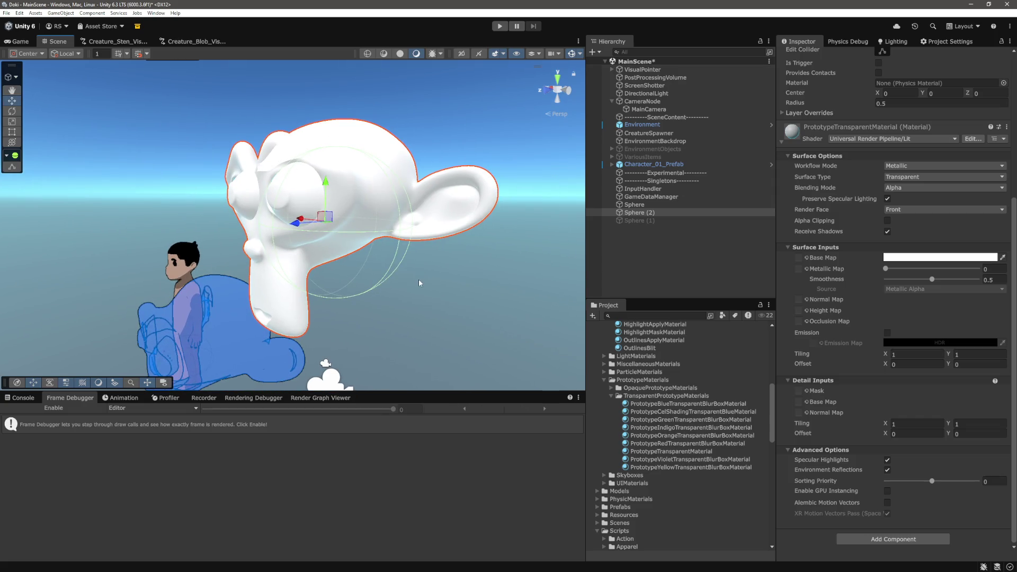
Switch Surface Type to Opaque and back to Transparent, keeping Alpha blending
{"action": "scroll", "coordinate": [940, 356], "scroll_direction": "up", "scroll_amount": 2}
{"action": "left_click", "coordinate": [935, 204]}
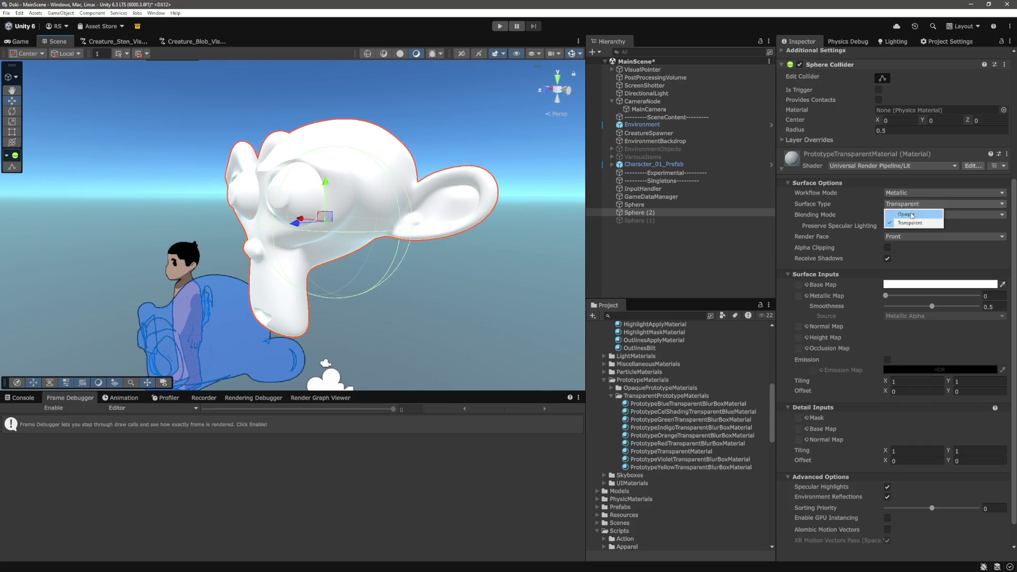
{"action": "left_click", "coordinate": [912, 214]}
{"action": "left_click", "coordinate": [919, 206]}
{"action": "left_click", "coordinate": [903, 218]}
{"action": "left_click", "coordinate": [902, 215]}
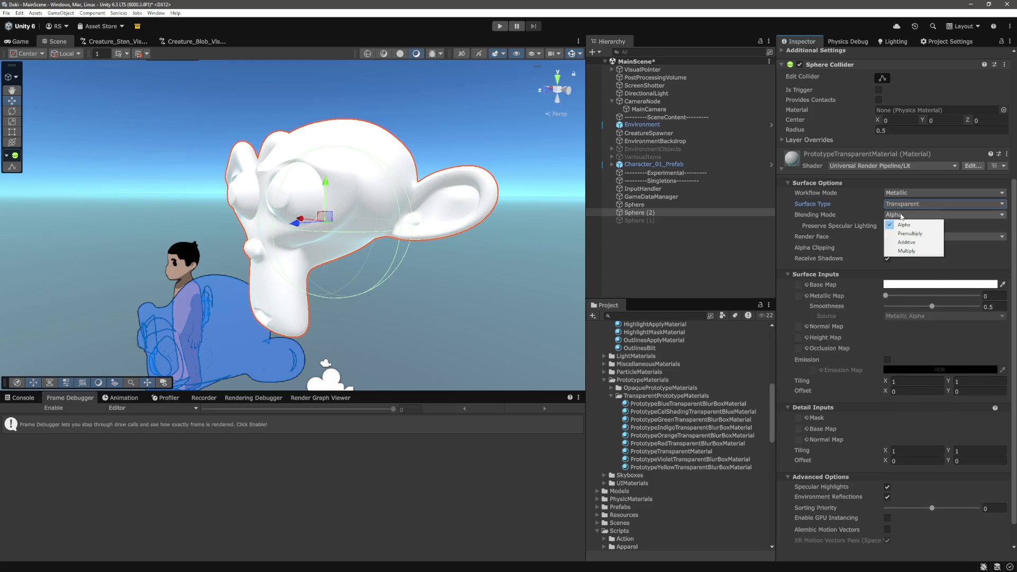
{"action": "left_click", "coordinate": [903, 224]}
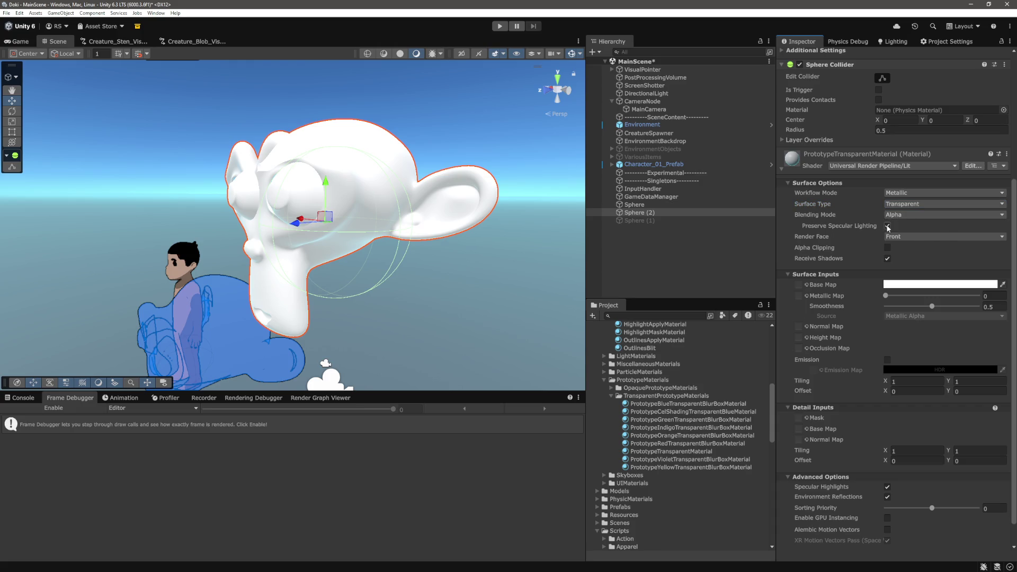
Compare Back and Both render faces, then set Render Face back to Front
{"action": "left_click", "coordinate": [916, 237]}
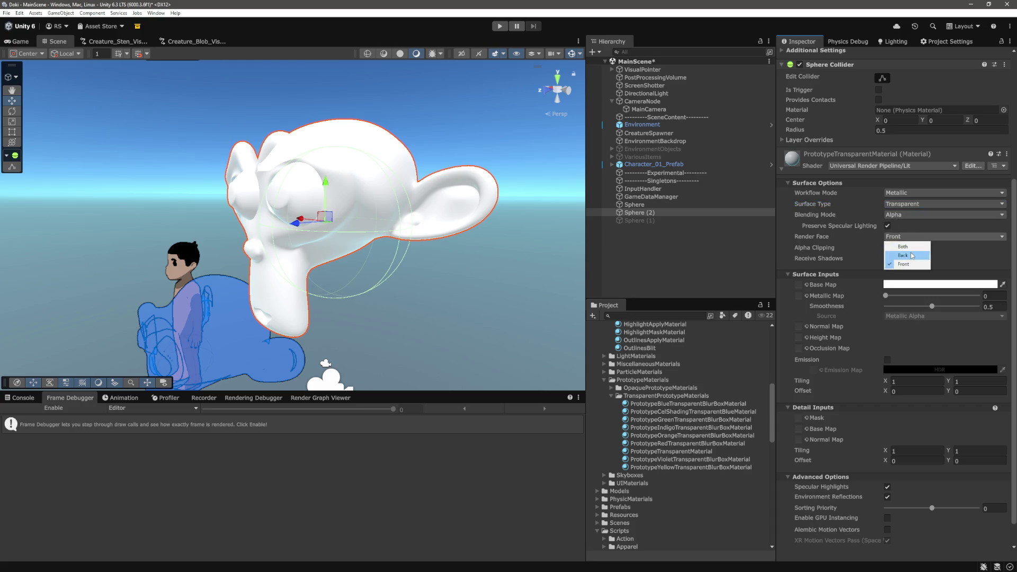
{"action": "left_click", "coordinate": [903, 255]}
{"action": "mouse_move", "coordinate": [348, 220]}
{"action": "left_mouse_down"}
{"action": "mouse_move", "coordinate": [474, 225]}
{"action": "mouse_move", "coordinate": [466, 245]}
{"action": "mouse_move", "coordinate": [461, 222]}
{"action": "mouse_move", "coordinate": [873, 295]}
{"action": "left_mouse_up"}
{"action": "left_click", "coordinate": [914, 236]}
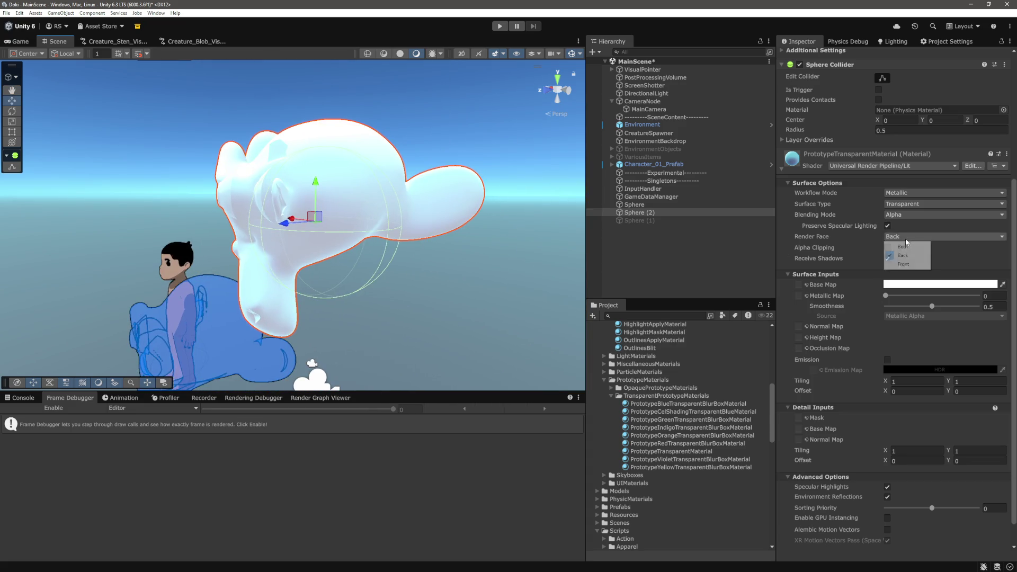
{"action": "left_click", "coordinate": [918, 249]}
{"action": "mouse_move", "coordinate": [370, 238]}
{"action": "left_mouse_down"}
{"action": "mouse_move", "coordinate": [339, 227]}
{"action": "mouse_move", "coordinate": [526, 333]}
{"action": "mouse_move", "coordinate": [530, 296]}
{"action": "mouse_move", "coordinate": [578, 276]}
{"action": "left_mouse_up"}
{"action": "left_click", "coordinate": [914, 238]}
{"action": "left_click", "coordinate": [903, 264]}
{"action": "left_click_drag", "start_coordinate": [328, 233], "coordinate": [220, 282]}
Enable Selection Wire in the Gizmos menu to show the monkey's mesh wireframe
{"action": "left_click", "coordinate": [577, 54]}
{"action": "left_click", "coordinate": [575, 109]}
{"action": "scroll", "coordinate": [404, 188], "scroll_direction": "up", "scroll_amount": 5}
{"action": "scroll", "coordinate": [403, 188], "scroll_direction": "down", "scroll_amount": 3}
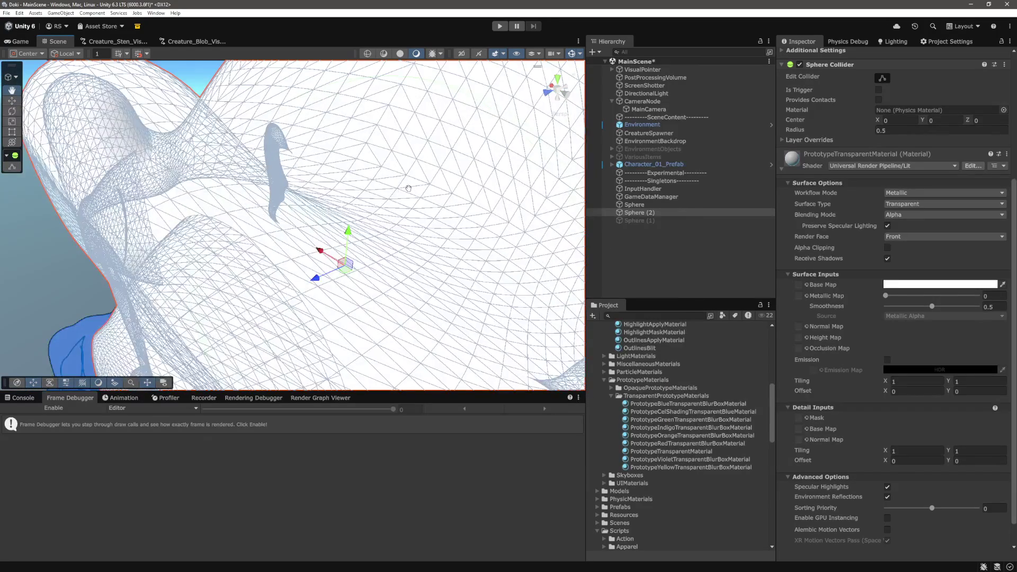
{"action": "scroll", "coordinate": [407, 190], "scroll_direction": "down", "scroll_amount": 5}
{"action": "mouse_move", "coordinate": [261, 182]}
{"action": "left_mouse_down"}
{"action": "mouse_move", "coordinate": [272, 179]}
{"action": "mouse_move", "coordinate": [241, 139]}
{"action": "mouse_move", "coordinate": [266, 159]}
{"action": "mouse_move", "coordinate": [242, 134]}
{"action": "mouse_move", "coordinate": [246, 141]}
{"action": "left_mouse_up"}
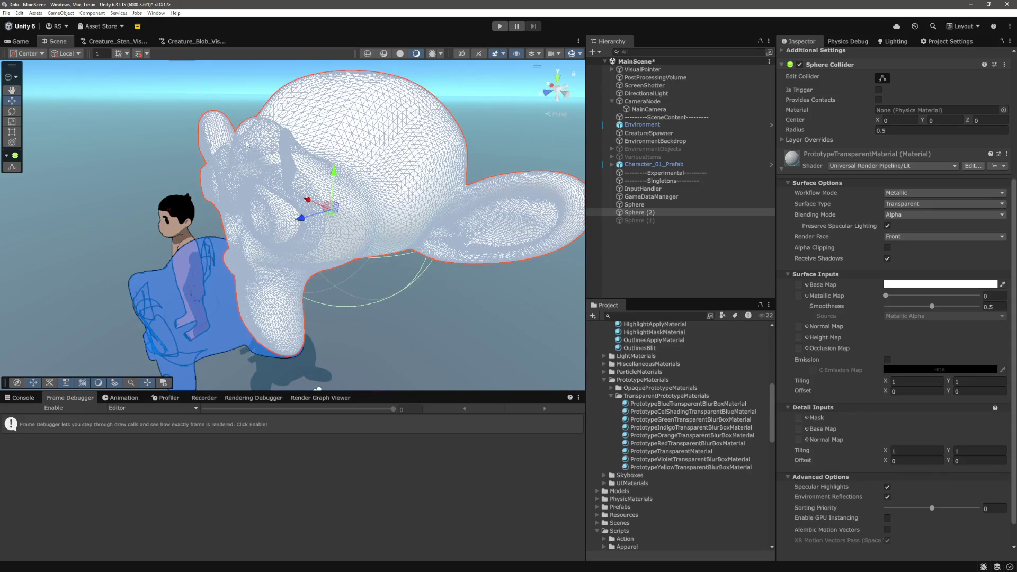
Toggle Surface Type to Opaque and back to Transparent, then open the Base Map colour picker
{"action": "left_click", "coordinate": [917, 203]}
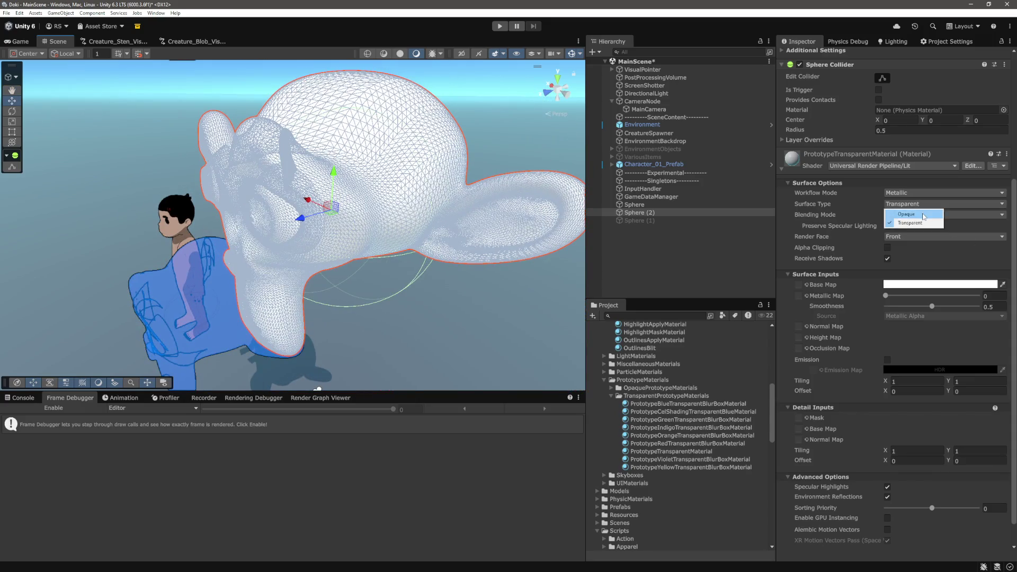
{"action": "left_click", "coordinate": [921, 211]}
{"action": "left_click", "coordinate": [920, 205]}
{"action": "left_click", "coordinate": [921, 223]}
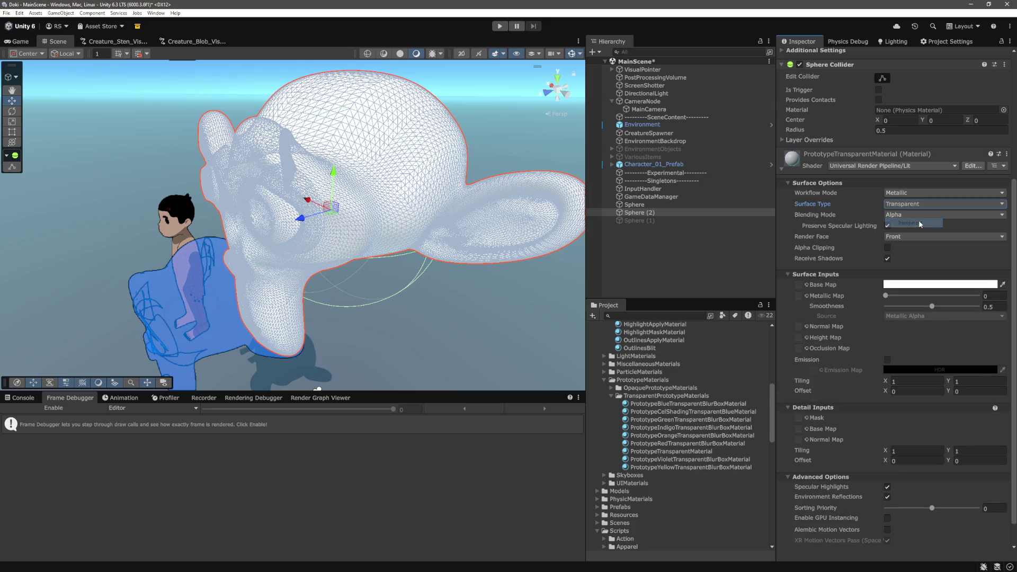
{"action": "left_click_drag", "start_coordinate": [522, 215], "coordinate": [534, 227]}
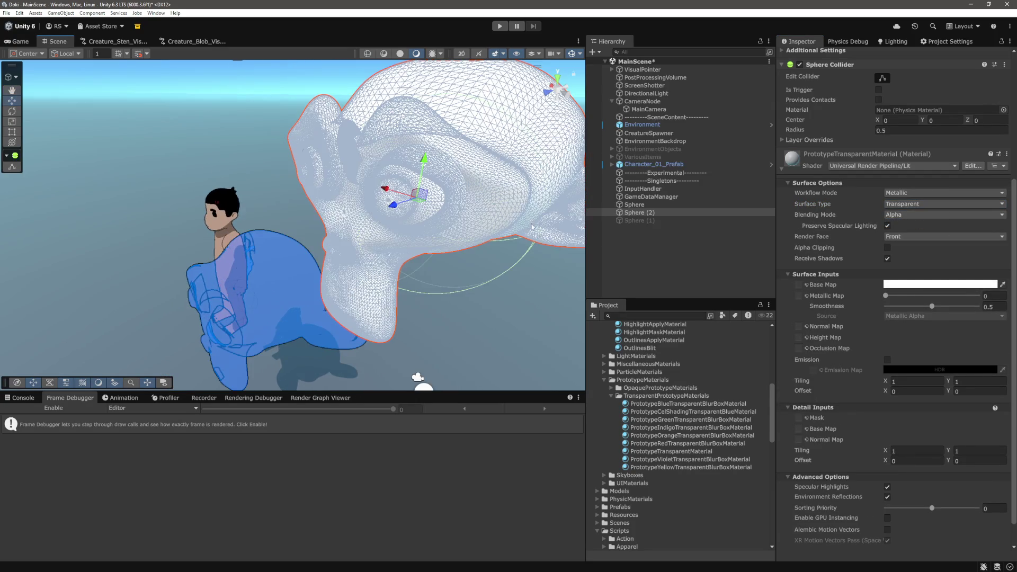
{"action": "scroll", "coordinate": [876, 299], "scroll_direction": "down", "scroll_amount": 2}
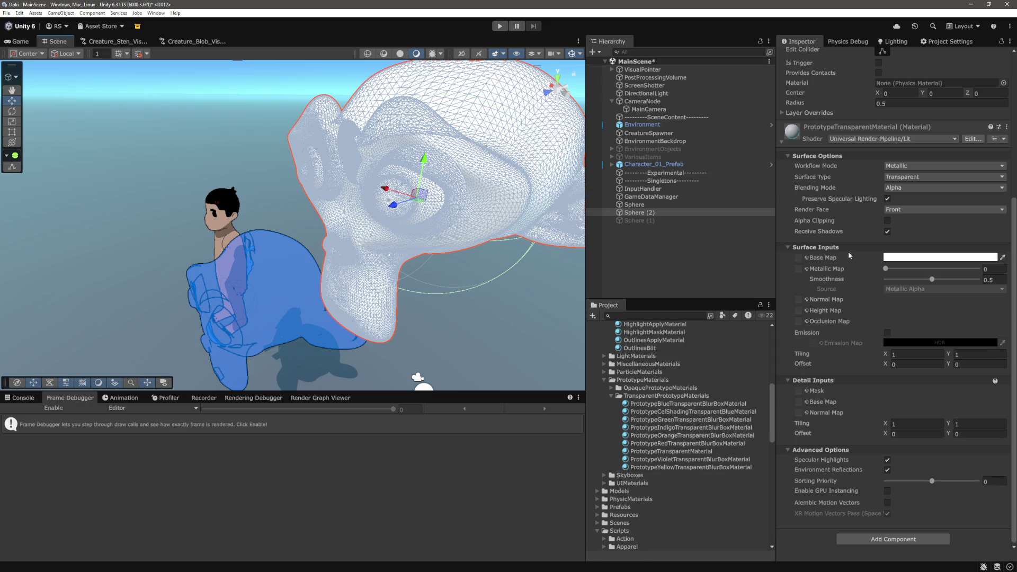
{"action": "left_click", "coordinate": [943, 258]}
{"action": "left_click_drag", "start_coordinate": [424, 223], "coordinate": [365, 231]}
{"action": "left_click", "coordinate": [943, 258]}
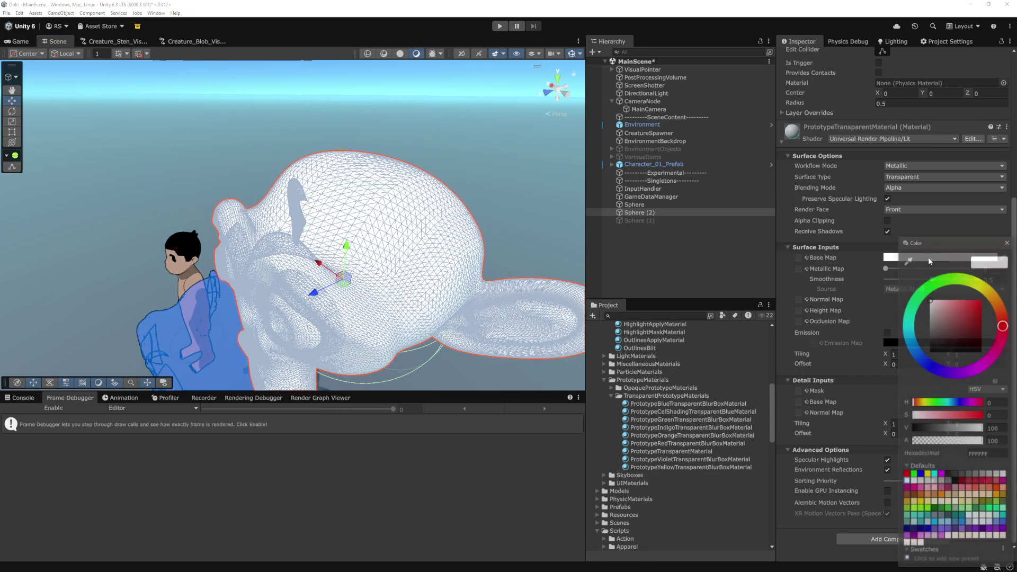
Turn off Selection Wire and drop the Base Map alpha to 5 so Suzanne looks glassy
{"action": "left_click", "coordinate": [579, 54]}
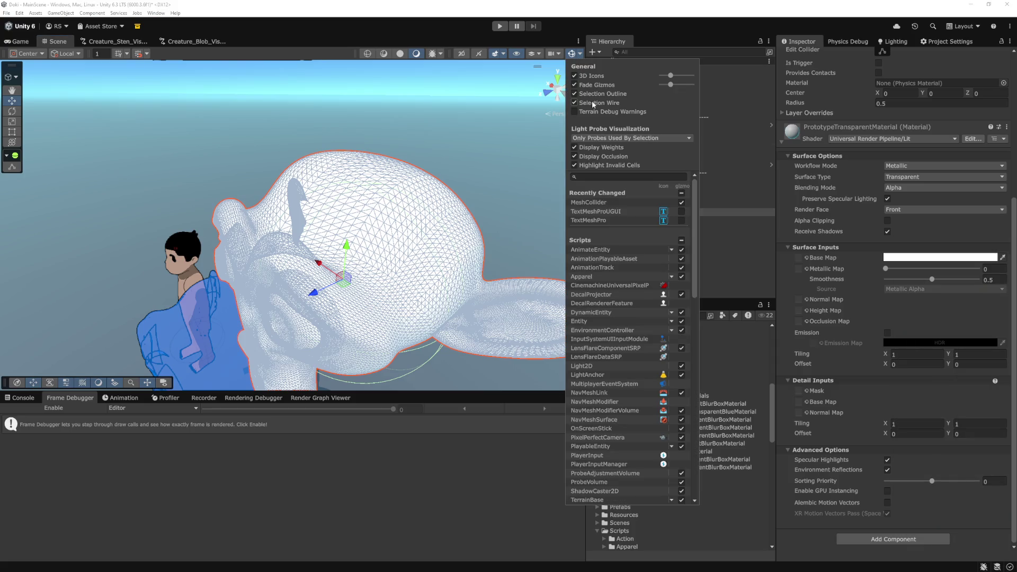
{"action": "left_click", "coordinate": [575, 102]}
{"action": "left_click", "coordinate": [941, 258]}
{"action": "left_click_drag", "start_coordinate": [968, 439], "coordinate": [916, 449]}
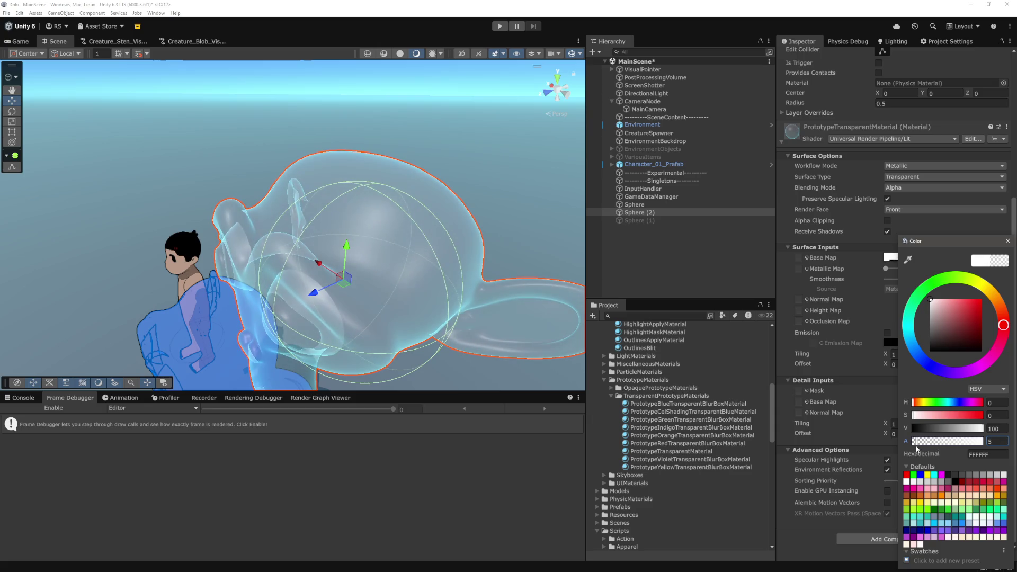
{"action": "left_click", "coordinate": [445, 307]}
{"action": "mouse_move", "coordinate": [445, 307]}
{"action": "left_mouse_down"}
{"action": "mouse_move", "coordinate": [484, 267]}
{"action": "mouse_move", "coordinate": [461, 268]}
{"action": "mouse_move", "coordinate": [474, 273]}
{"action": "left_mouse_up"}
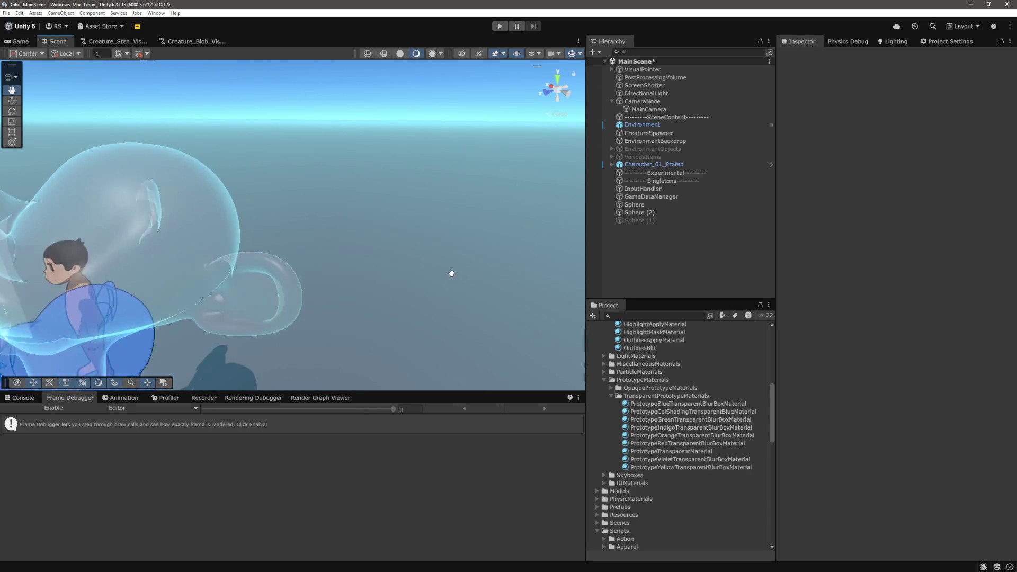
{"action": "mouse_move", "coordinate": [441, 282]}
{"action": "left_mouse_down"}
{"action": "mouse_move", "coordinate": [454, 284]}
{"action": "mouse_move", "coordinate": [461, 236]}
{"action": "mouse_move", "coordinate": [477, 248]}
{"action": "mouse_move", "coordinate": [467, 260]}
{"action": "left_mouse_up"}
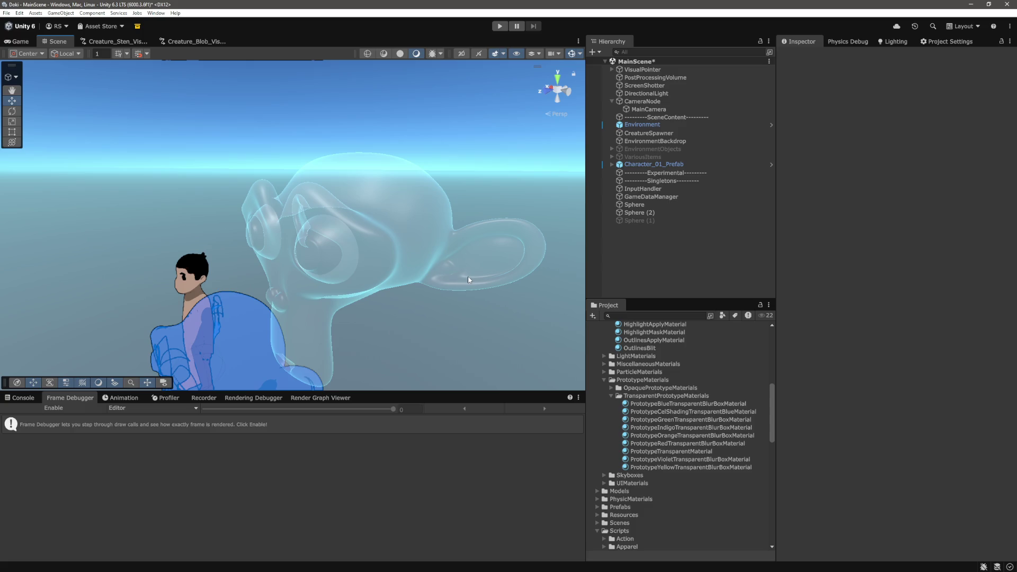
{"action": "mouse_move", "coordinate": [477, 277]}
{"action": "left_mouse_down"}
{"action": "mouse_move", "coordinate": [390, 320]}
{"action": "mouse_move", "coordinate": [519, 261]}
{"action": "mouse_move", "coordinate": [405, 270]}
{"action": "mouse_move", "coordinate": [411, 277]}
{"action": "left_mouse_up"}
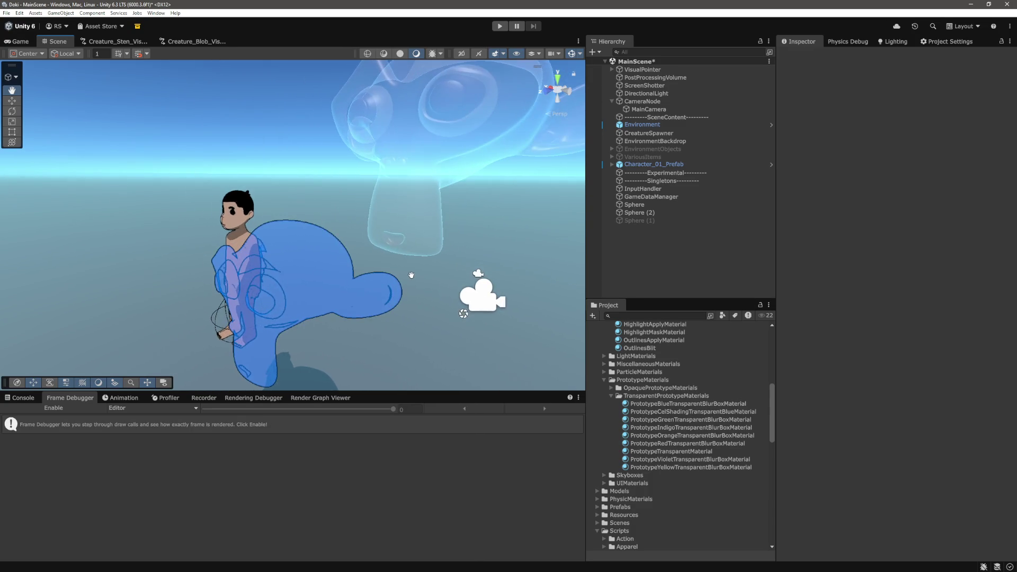
{"action": "left_click", "coordinate": [332, 298]}
{"action": "mouse_move", "coordinate": [332, 297]}
{"action": "left_mouse_down"}
{"action": "mouse_move", "coordinate": [271, 272]}
{"action": "mouse_move", "coordinate": [408, 303]}
{"action": "mouse_move", "coordinate": [493, 279]}
{"action": "left_mouse_up"}
{"action": "left_click", "coordinate": [492, 276]}
{"action": "mouse_move", "coordinate": [456, 179]}
{"action": "left_mouse_down"}
{"action": "mouse_move", "coordinate": [459, 257]}
{"action": "mouse_move", "coordinate": [481, 275]}
{"action": "mouse_move", "coordinate": [498, 268]}
{"action": "mouse_move", "coordinate": [460, 282]}
{"action": "mouse_move", "coordinate": [492, 278]}
{"action": "mouse_move", "coordinate": [424, 297]}
{"action": "mouse_move", "coordinate": [431, 280]}
{"action": "mouse_move", "coordinate": [340, 306]}
{"action": "left_mouse_up"}
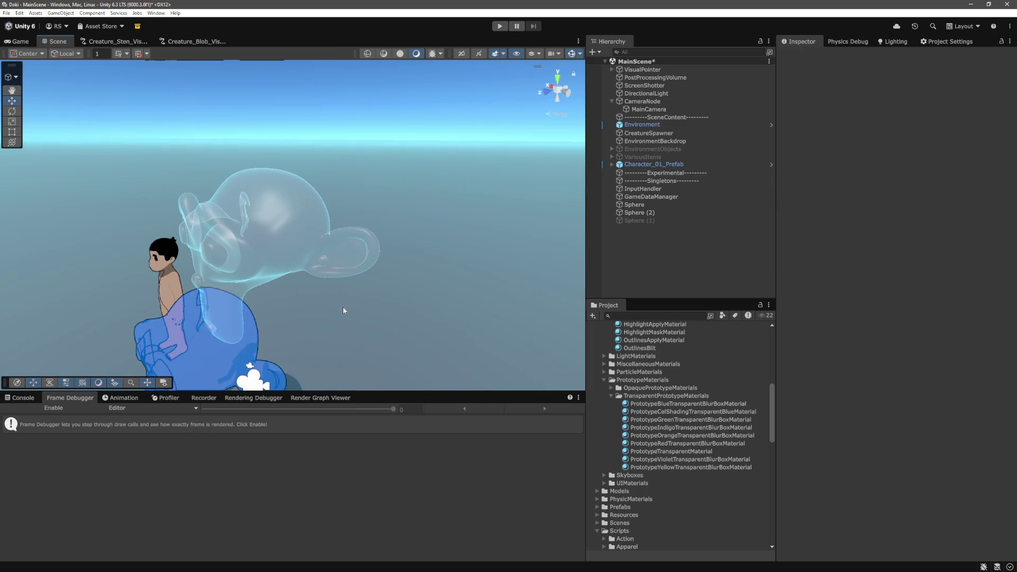
{"action": "scroll", "coordinate": [711, 450], "scroll_direction": "up", "scroll_amount": 5}
{"action": "scroll", "coordinate": [712, 451], "scroll_direction": "down", "scroll_amount": 1}
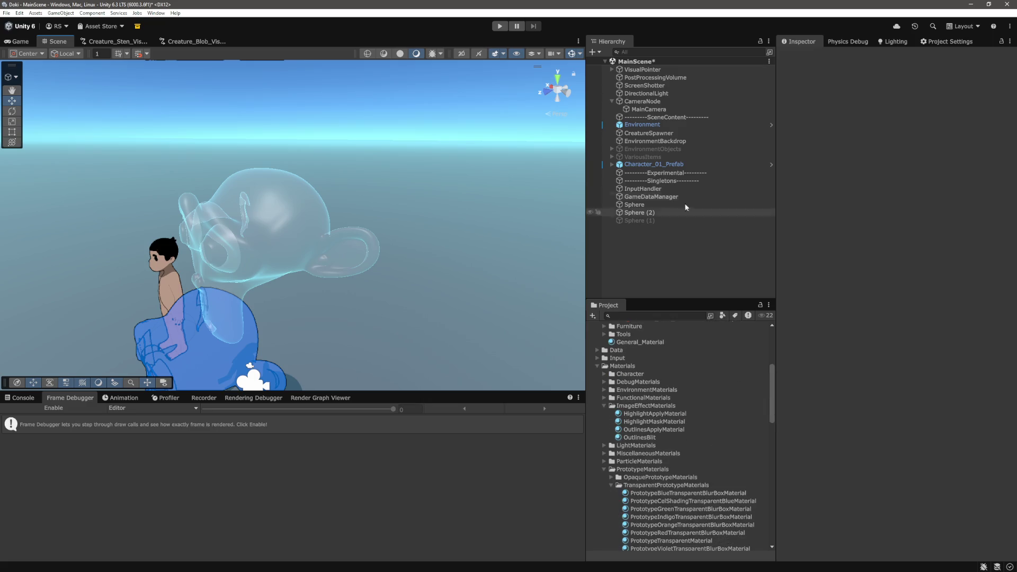
Ping the Suzanne model in Models/Miscellaneous from Sphere (2)'s mesh, then reframe the monkey
{"action": "left_click", "coordinate": [656, 212]}
{"action": "left_click", "coordinate": [895, 140]}
{"action": "left_click", "coordinate": [635, 479]}
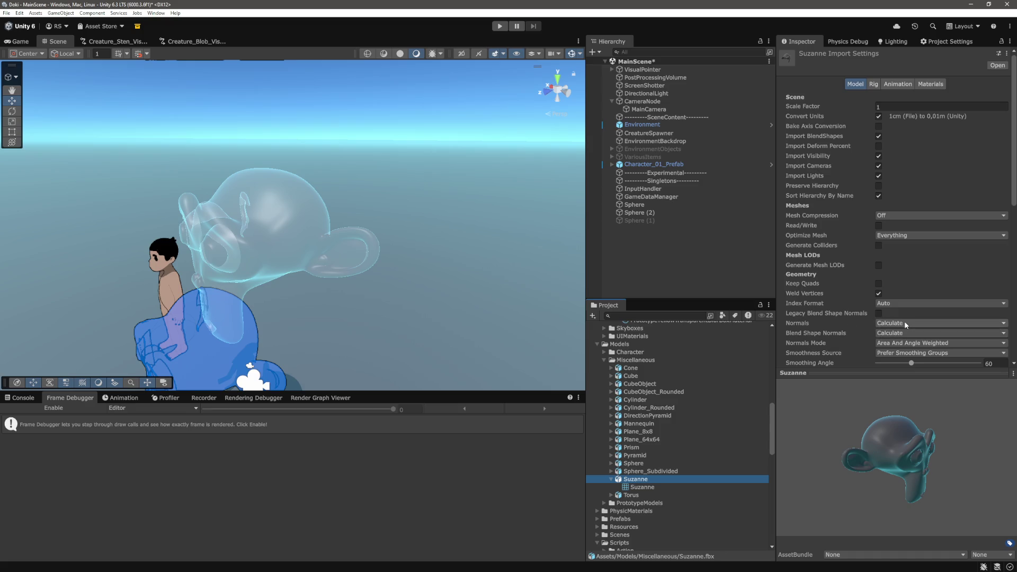
{"action": "left_click", "coordinate": [695, 271]}
{"action": "left_click_drag", "start_coordinate": [554, 308], "coordinate": [416, 229]}
{"action": "scroll", "coordinate": [416, 229], "scroll_direction": "up", "scroll_amount": 5}
{"action": "left_click", "coordinate": [461, 253]}
{"action": "left_click_drag", "start_coordinate": [460, 253], "coordinate": [424, 266]}
{"action": "left_click", "coordinate": [274, 208]}
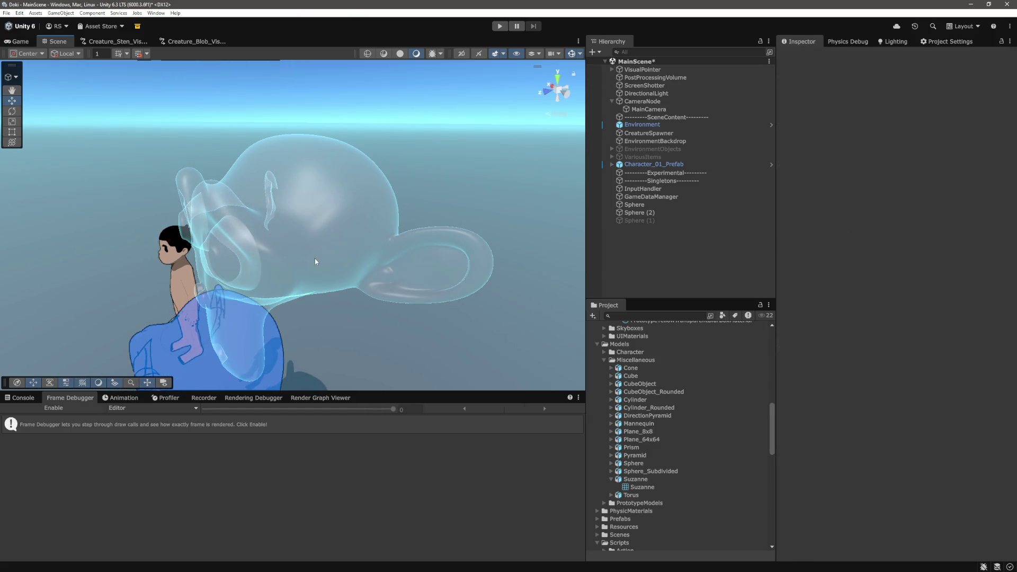
Orbit, zoom and pan the Scene view around the character and the blue Suzanne
{"action": "left_click_drag", "start_coordinate": [333, 270], "coordinate": [340, 249]}
{"action": "scroll", "coordinate": [340, 249], "scroll_direction": "up", "scroll_amount": 5}
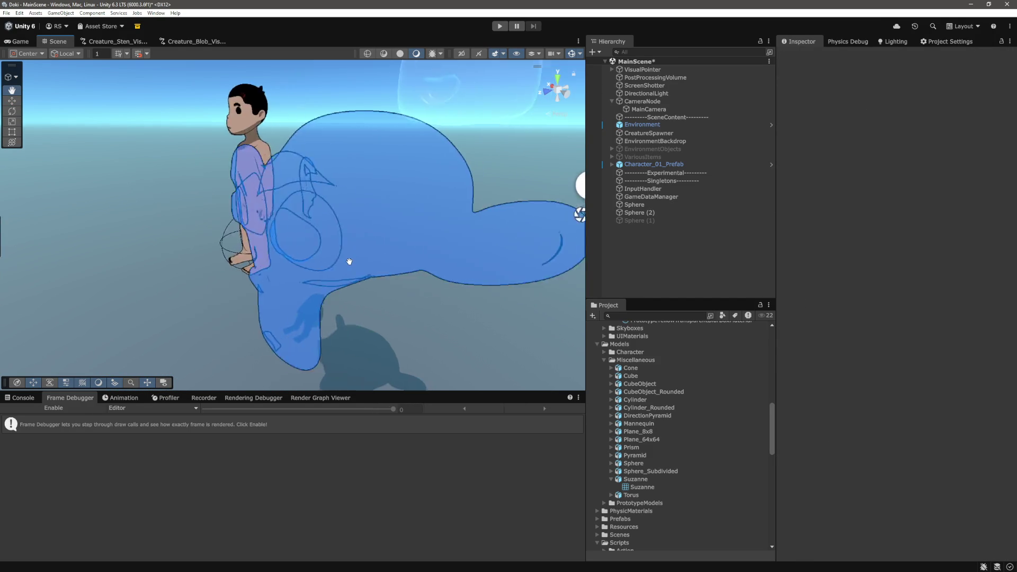
{"action": "scroll", "coordinate": [372, 228], "scroll_direction": "up", "scroll_amount": 5}
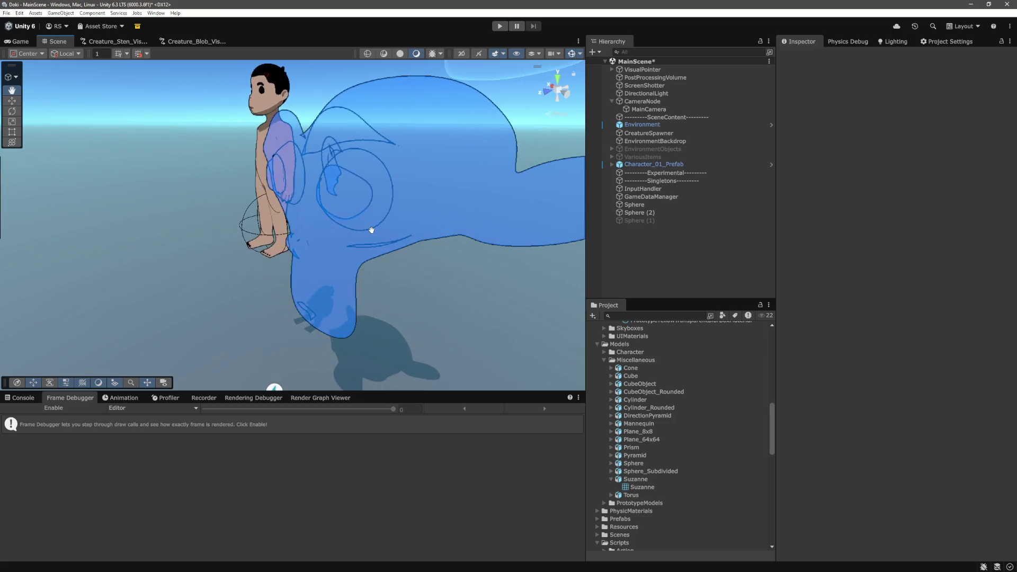
{"action": "left_click_drag", "start_coordinate": [372, 233], "coordinate": [398, 218]}
{"action": "left_click", "coordinate": [398, 218]}
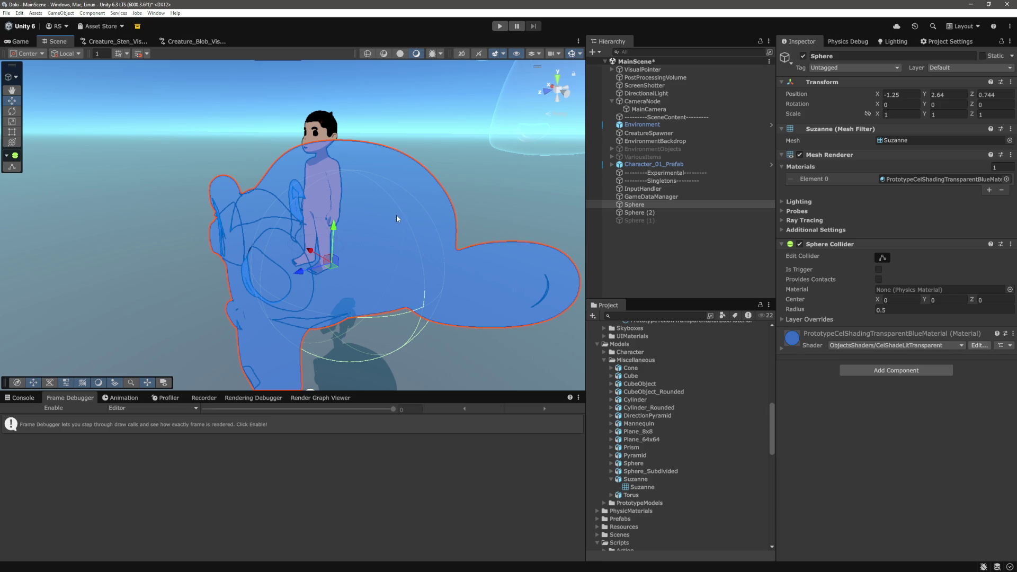
{"action": "scroll", "coordinate": [396, 214], "scroll_direction": "down", "scroll_amount": 2}
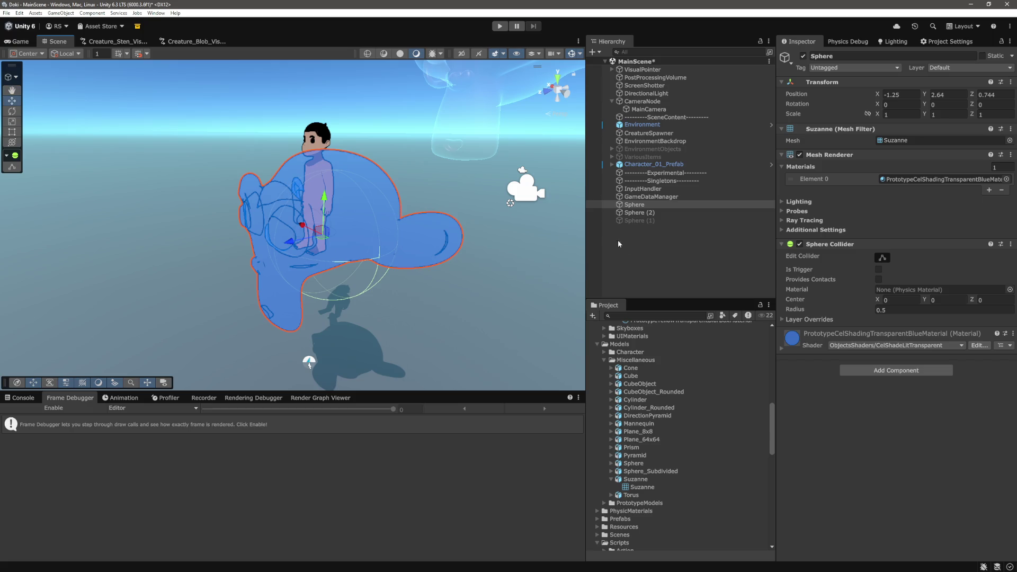
{"action": "left_click_drag", "start_coordinate": [358, 223], "coordinate": [360, 227]}
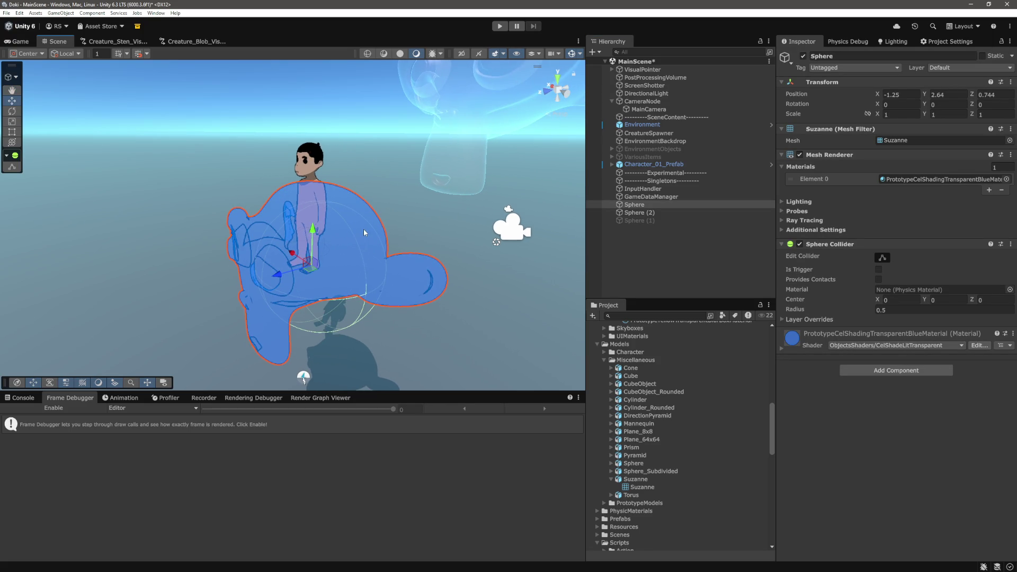
Reselect the blue Suzanne sphere and switch to the Game view
{"action": "left_click", "coordinate": [616, 261]}
{"action": "scroll", "coordinate": [353, 224], "scroll_direction": "up", "scroll_amount": 5}
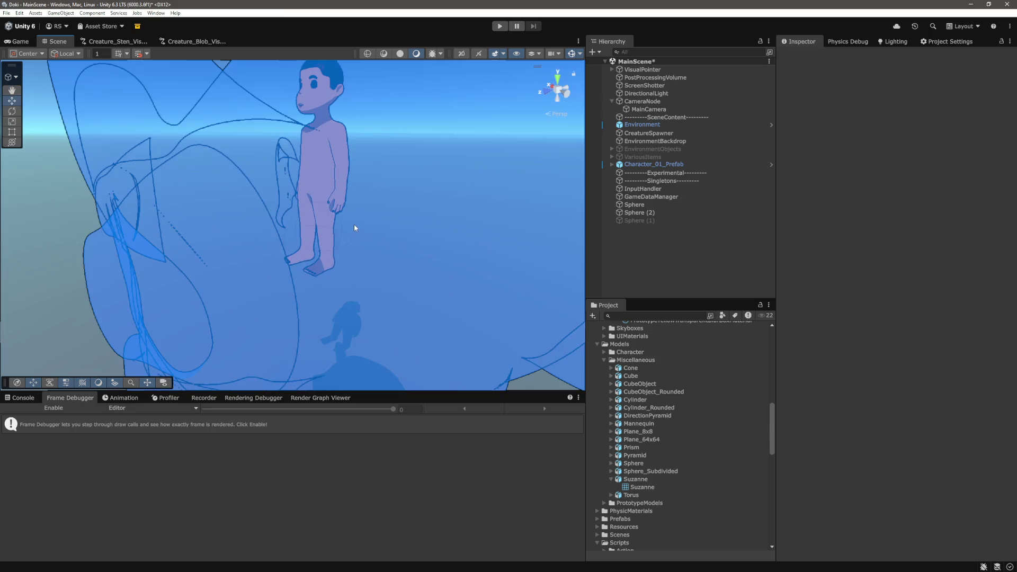
{"action": "scroll", "coordinate": [354, 228], "scroll_direction": "up", "scroll_amount": 5}
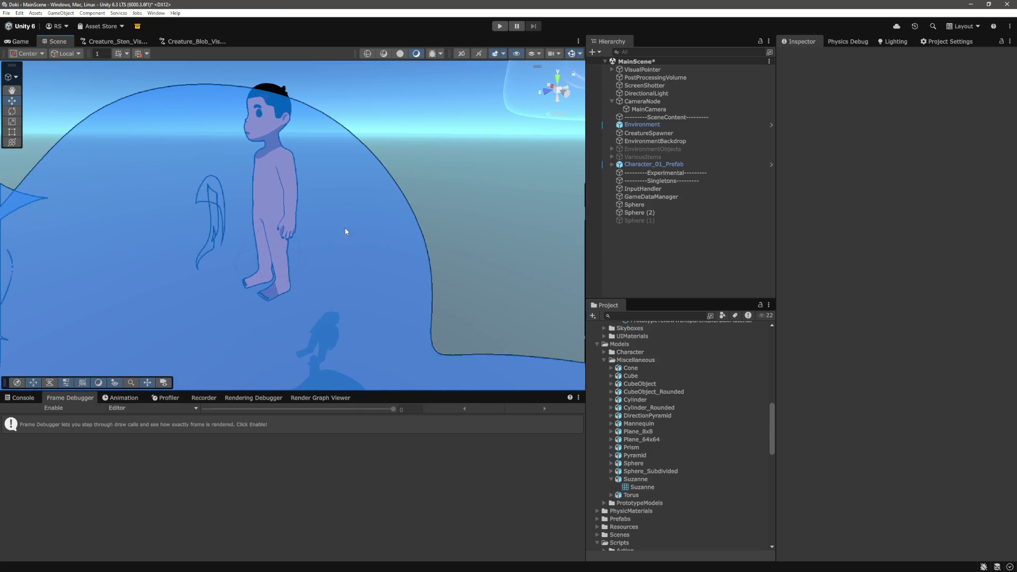
{"action": "left_click", "coordinate": [299, 192]}
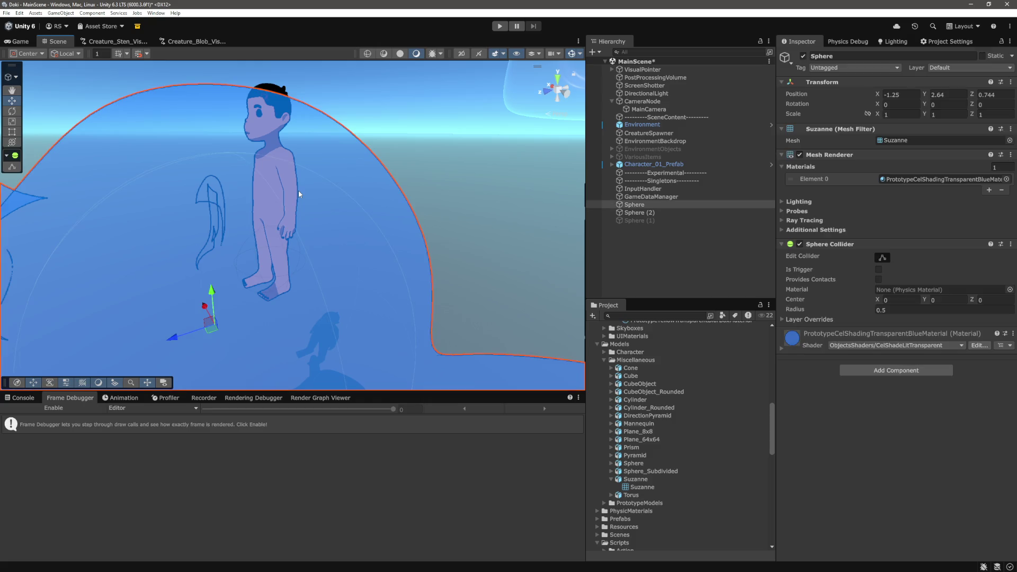
{"action": "left_click", "coordinate": [17, 42]}
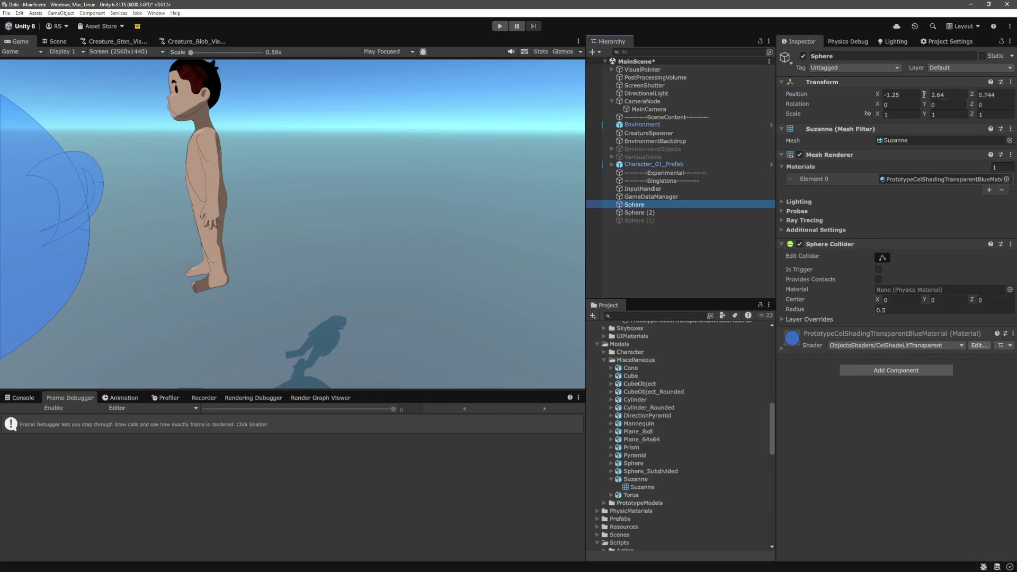
Position Suzanne at X -1.39, Z -0.48, check it at 1.8x and 0.58x scale, and expand its material
{"action": "left_click_drag", "start_coordinate": [878, 98], "coordinate": [891, 97]}
{"action": "left_click_drag", "start_coordinate": [972, 96], "coordinate": [962, 95]}
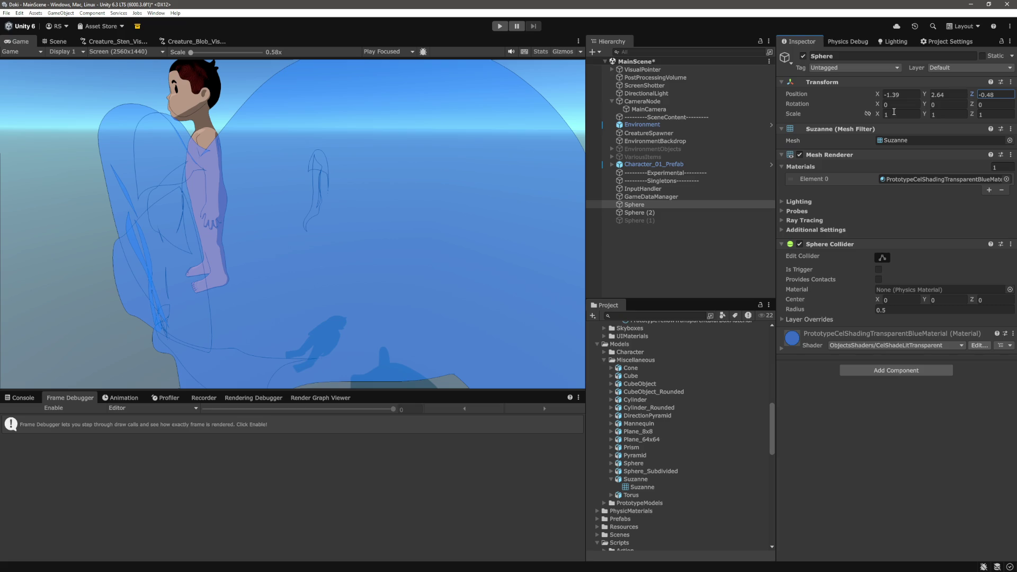
{"action": "left_click_drag", "start_coordinate": [190, 52], "coordinate": [223, 56]}
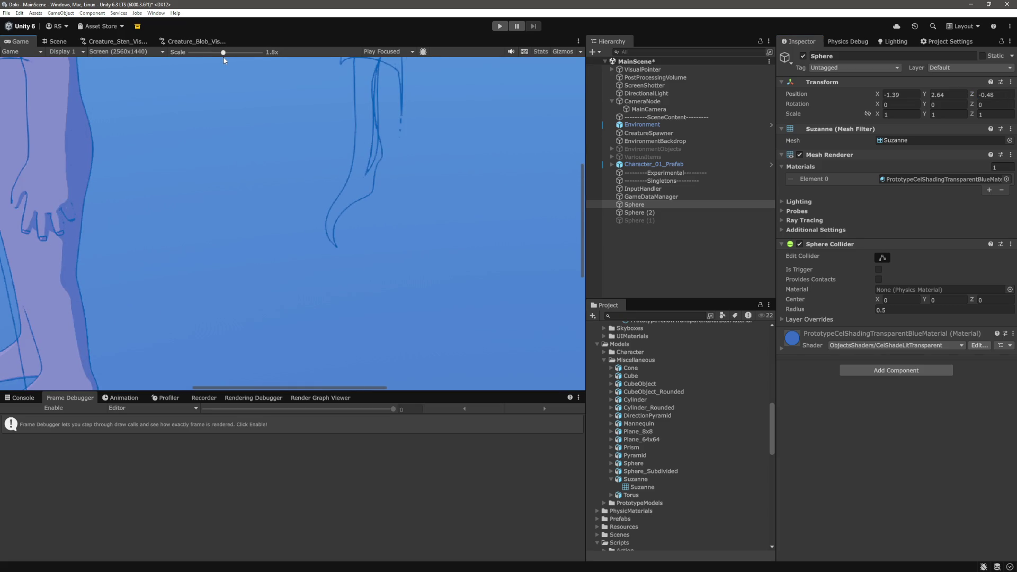
{"action": "left_click_drag", "start_coordinate": [224, 56], "coordinate": [154, 58]}
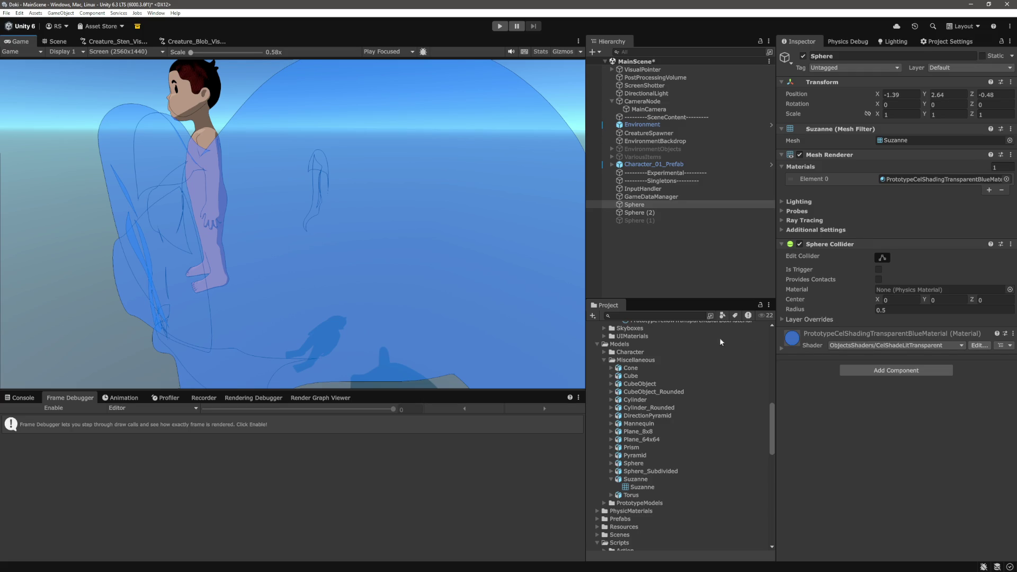
{"action": "left_click", "coordinate": [781, 349]}
Raise the blue material's Albedo Color alpha from 51 to 66 and close the picker
{"action": "scroll", "coordinate": [895, 318], "scroll_direction": "down", "scroll_amount": 5}
{"action": "left_click", "coordinate": [954, 243]}
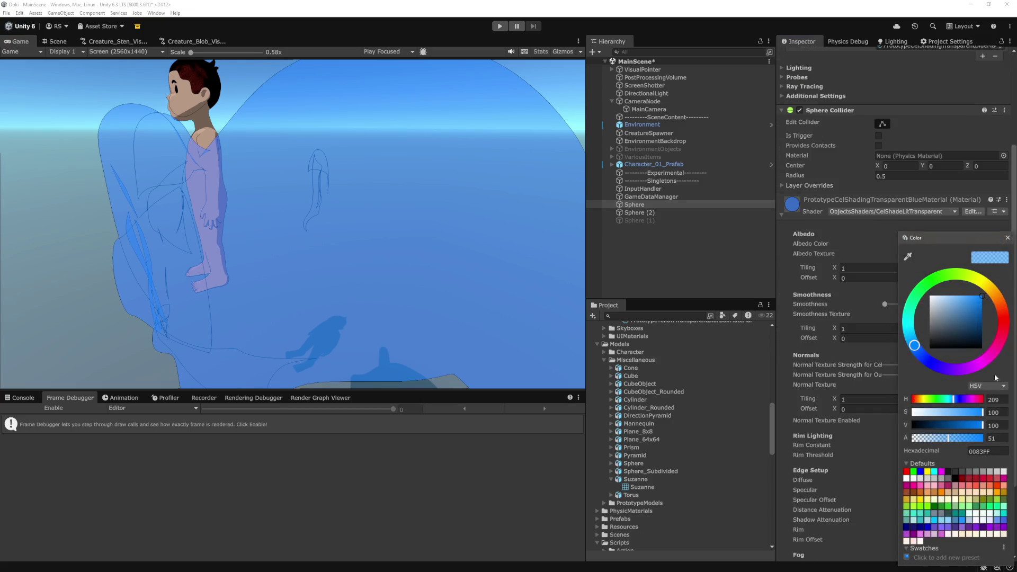
{"action": "mouse_move", "coordinate": [948, 440]}
{"action": "left_mouse_down"}
{"action": "mouse_move", "coordinate": [1011, 444]}
{"action": "mouse_move", "coordinate": [963, 444]}
{"action": "left_mouse_up"}
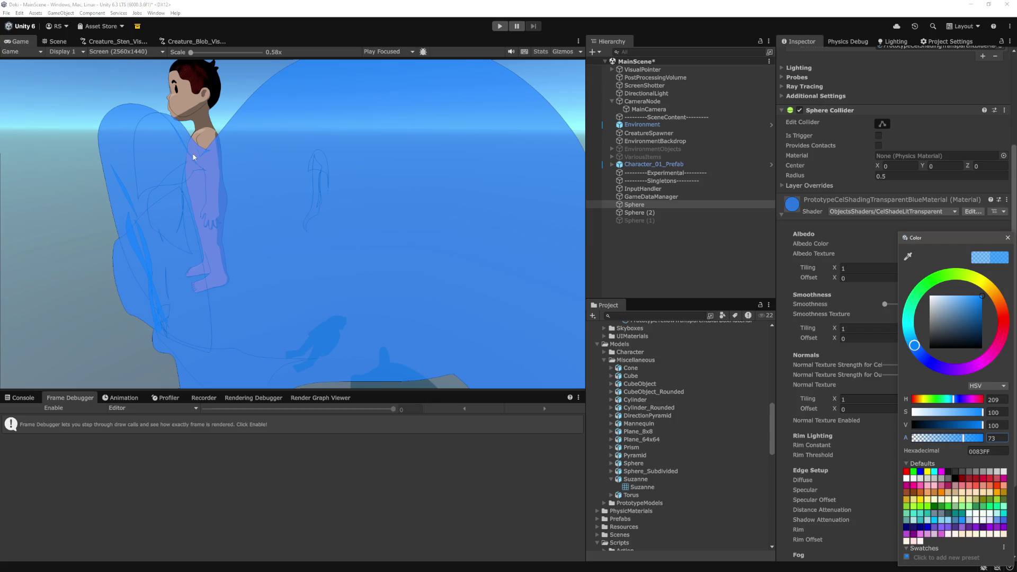
{"action": "mouse_move", "coordinate": [963, 437]}
{"action": "left_mouse_down"}
{"action": "mouse_move", "coordinate": [985, 444]}
{"action": "mouse_move", "coordinate": [895, 446]}
{"action": "mouse_move", "coordinate": [951, 446]}
{"action": "left_mouse_up"}
{"action": "left_click", "coordinate": [355, 459]}
{"action": "left_click", "coordinate": [649, 288]}
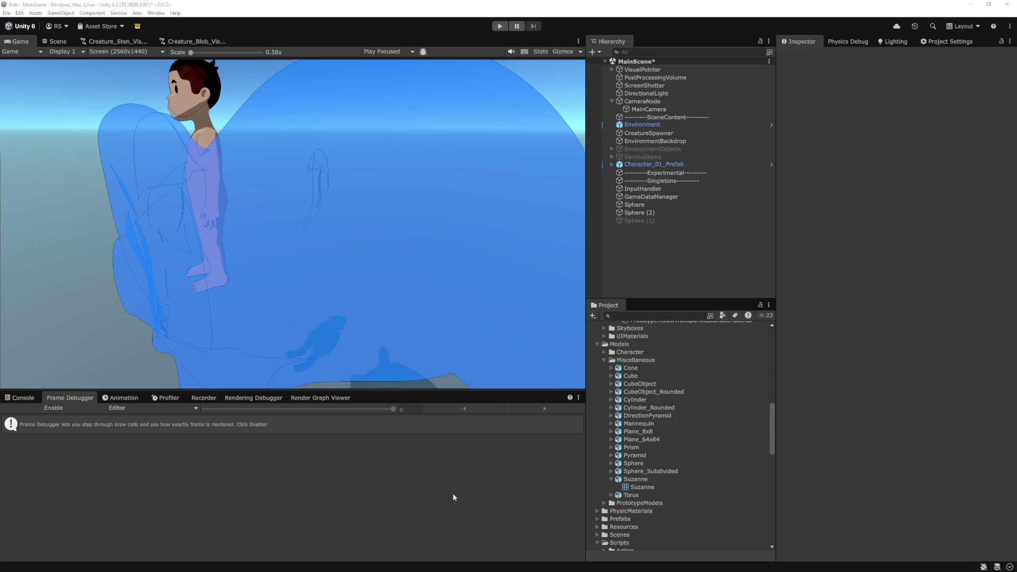
Zoom the Game view to 1.8x and select the blue Suzanne Sphere
{"action": "left_click", "coordinate": [324, 362]}
{"action": "scroll", "coordinate": [325, 362], "scroll_direction": "up", "scroll_amount": 5}
{"action": "left_click_drag", "start_coordinate": [327, 388], "coordinate": [223, 387]}
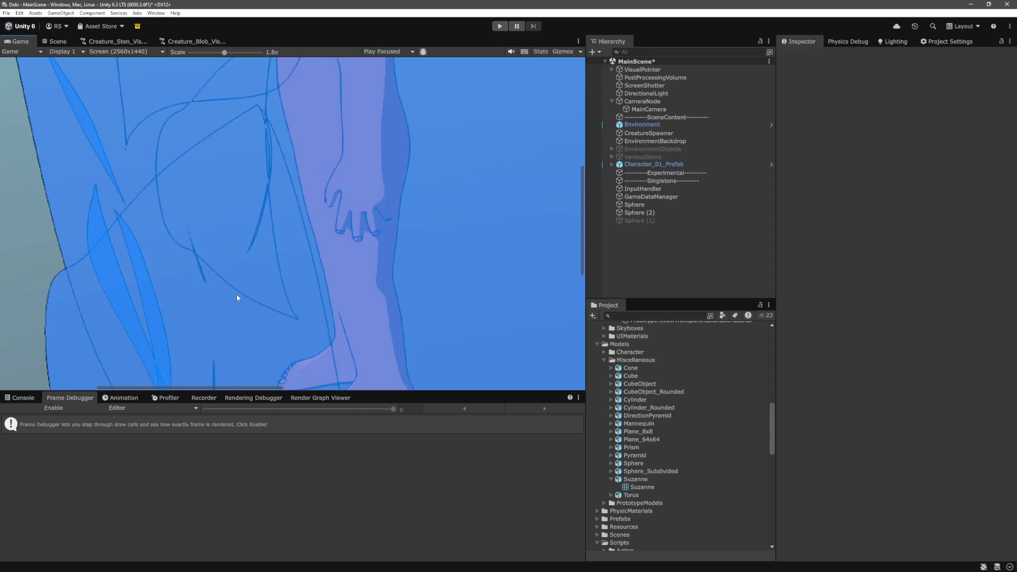
{"action": "left_click", "coordinate": [657, 213]}
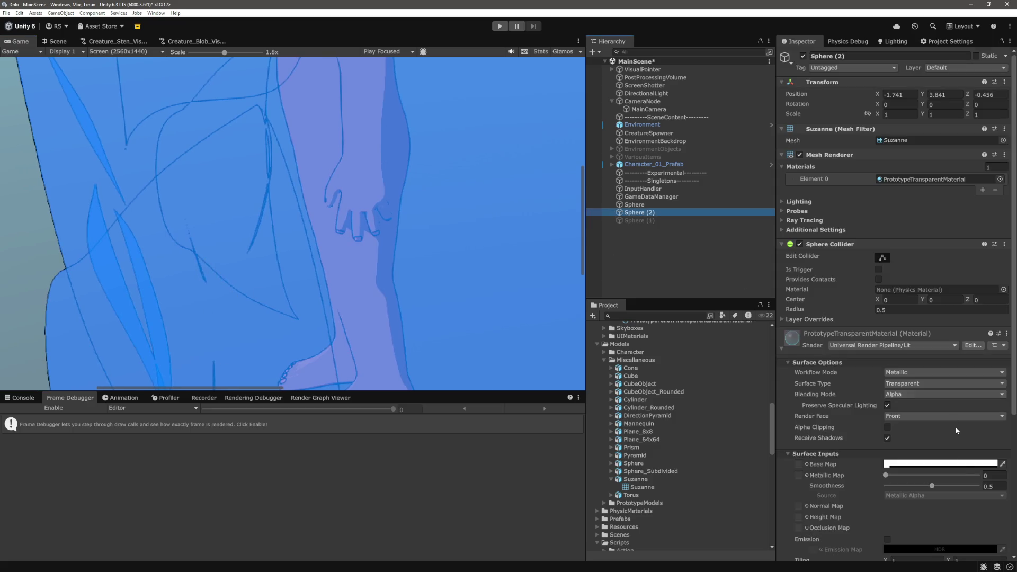
{"action": "left_click", "coordinate": [634, 205]}
Set the Albedo alpha to 100 for comparison, then back to 68, and deselect
{"action": "scroll", "coordinate": [895, 265], "scroll_direction": "down", "scroll_amount": 5}
{"action": "left_click", "coordinate": [990, 269]}
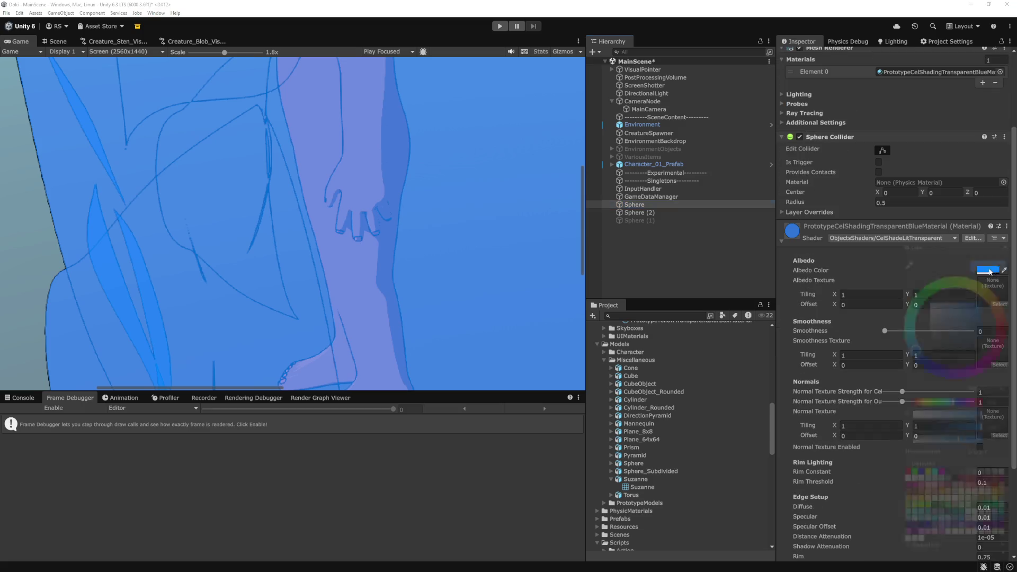
{"action": "mouse_move", "coordinate": [957, 445]}
{"action": "left_mouse_down"}
{"action": "mouse_move", "coordinate": [994, 445]}
{"action": "mouse_move", "coordinate": [978, 444]}
{"action": "left_mouse_up"}
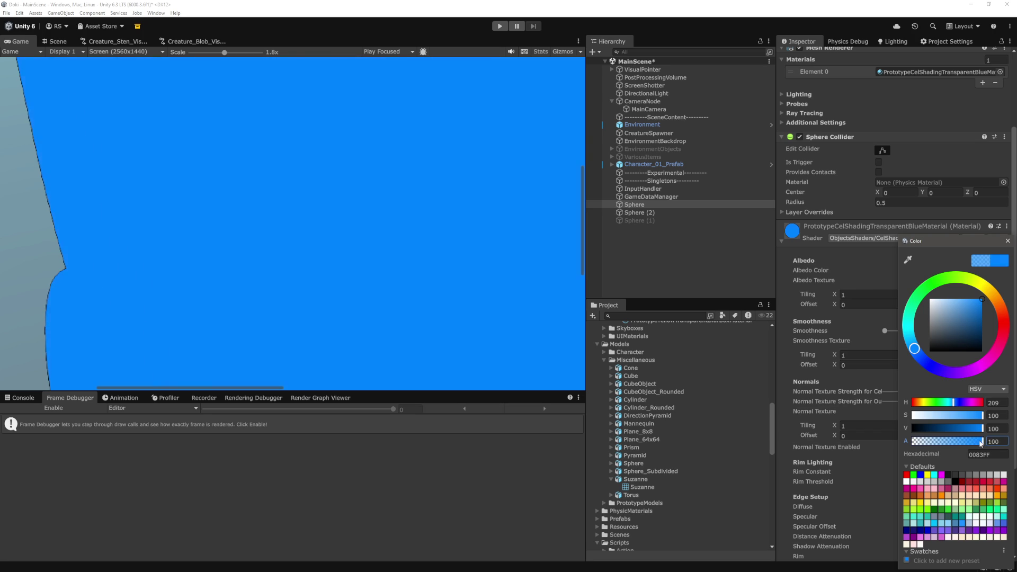
{"action": "left_click_drag", "start_coordinate": [978, 445], "coordinate": [960, 445]}
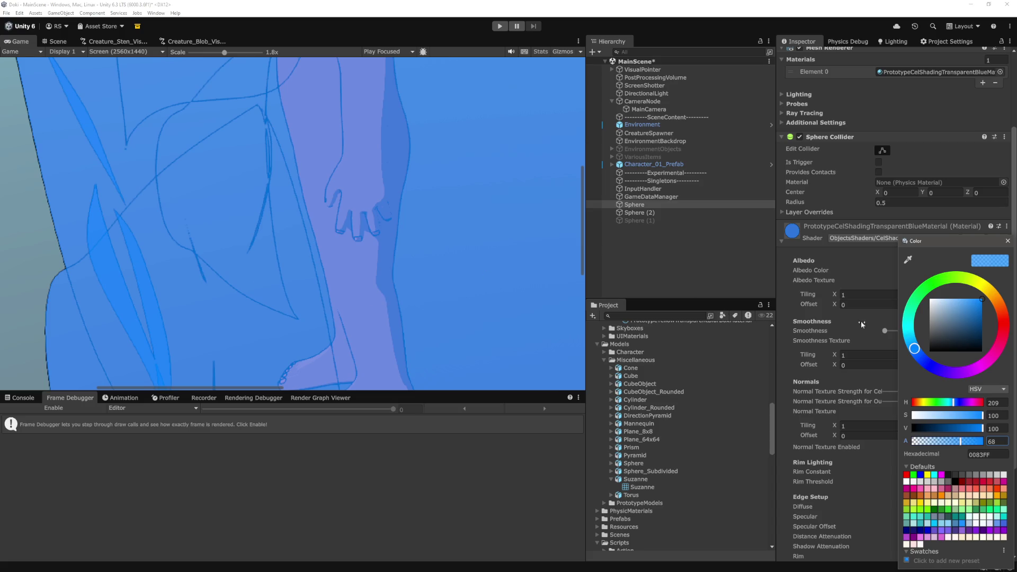
{"action": "left_click", "coordinate": [655, 249]}
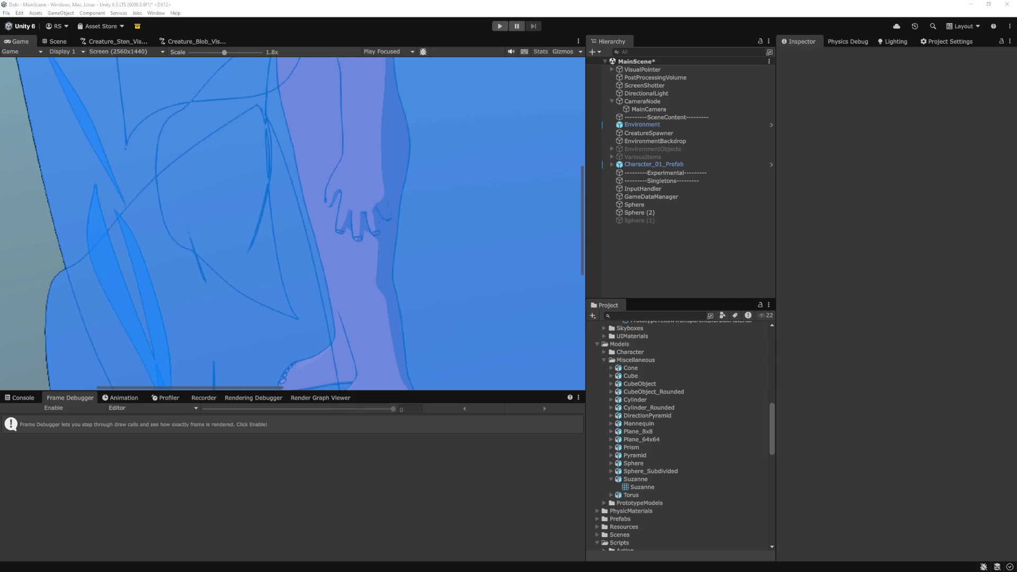
{"action": "key", "text": "alt+Tab"}
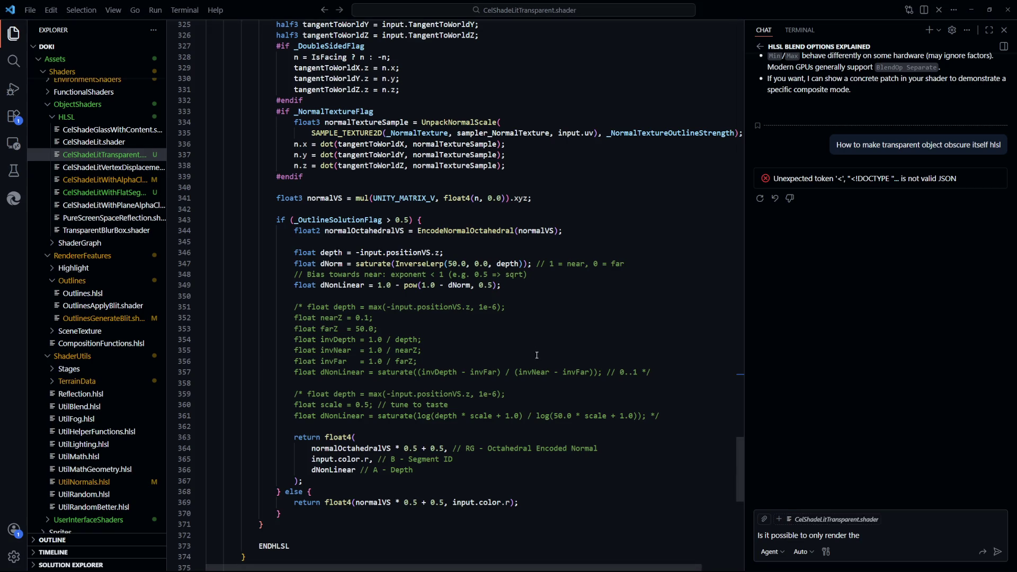
Review the nearZ and farZ lines, then open OutlinesGenerateBlit.shader with Ctrl+P
{"action": "left_click", "coordinate": [560, 322]}
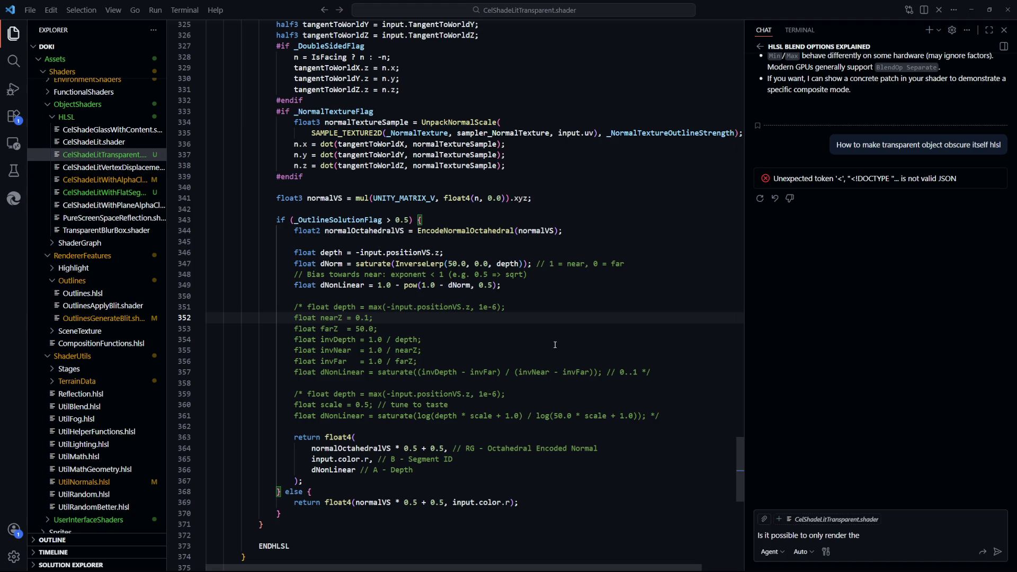
{"action": "left_click", "coordinate": [543, 326]}
{"action": "key", "text": "ctrl+p"}
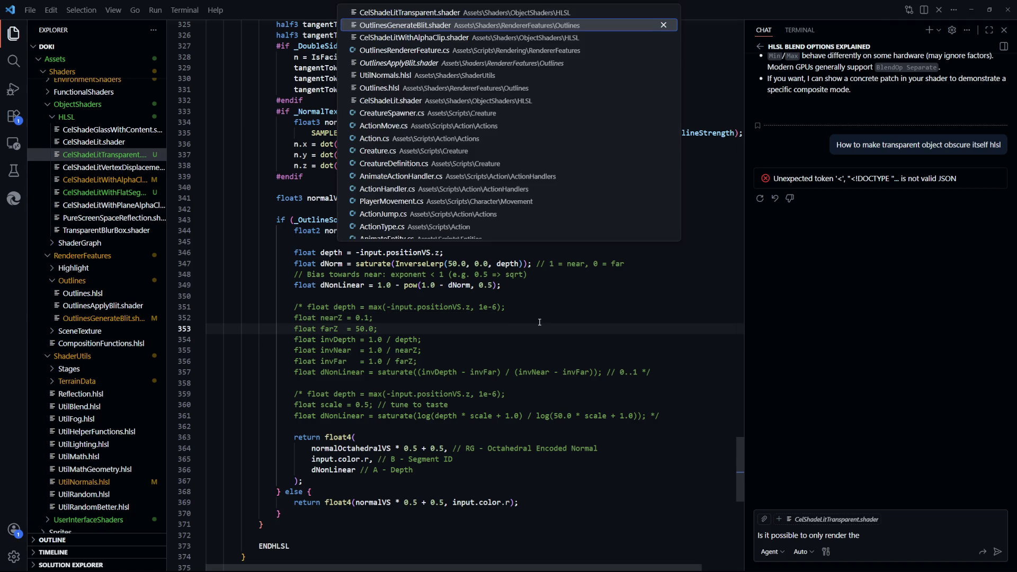
{"action": "key", "text": "Return"}
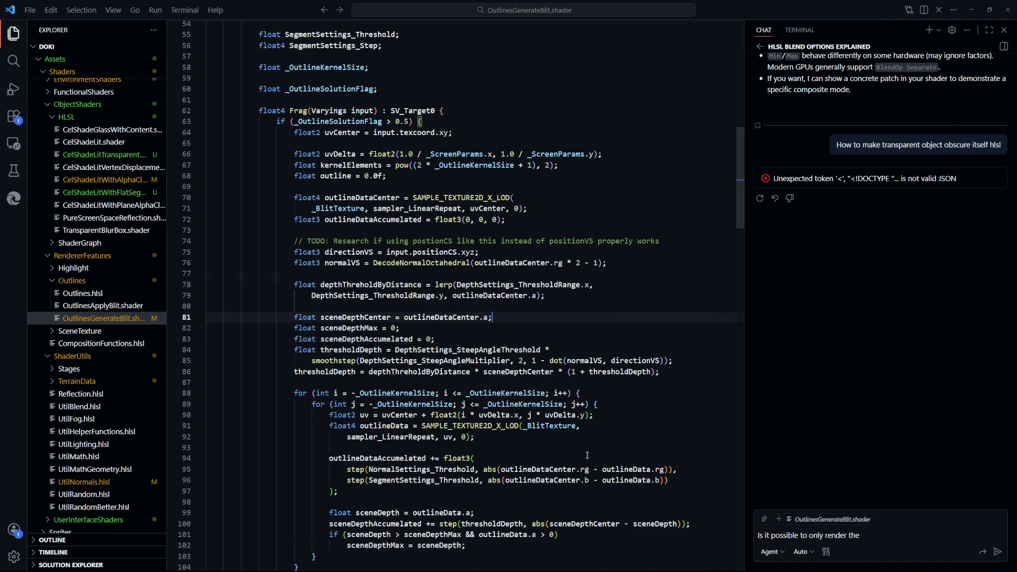
{"action": "scroll", "coordinate": [591, 445], "scroll_direction": "down", "scroll_amount": 5}
{"action": "scroll", "coordinate": [591, 445], "scroll_direction": "down", "scroll_amount": 4}
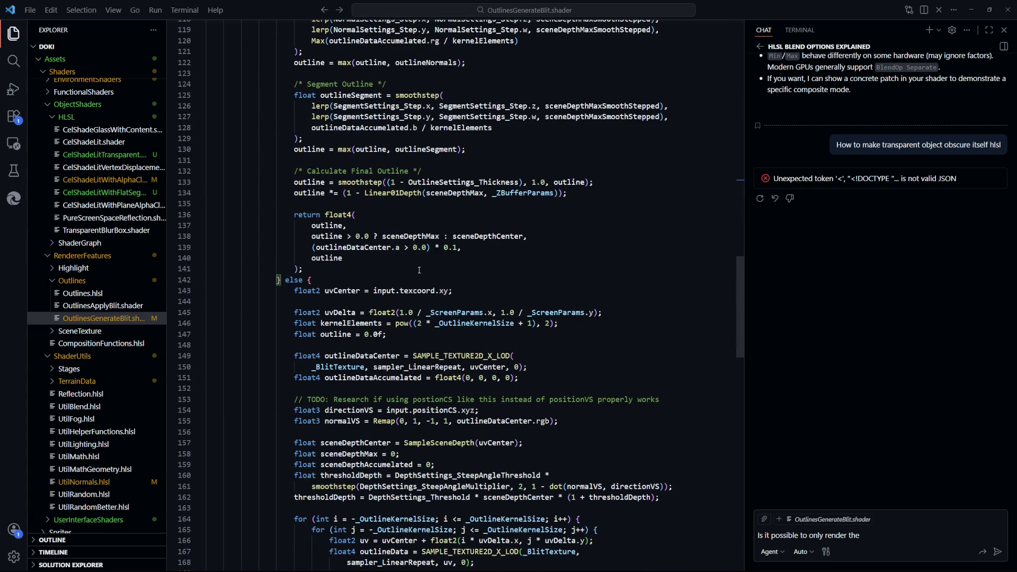
Highlight the sceneDepthMax and sceneDepthCenter uses and add lines 137–140 to the chat context
{"action": "double_click", "coordinate": [411, 236]}
{"action": "double_click", "coordinate": [487, 236]}
{"action": "scroll", "coordinate": [533, 371], "scroll_direction": "up", "scroll_amount": 3}
{"action": "double_click", "coordinate": [410, 336]}
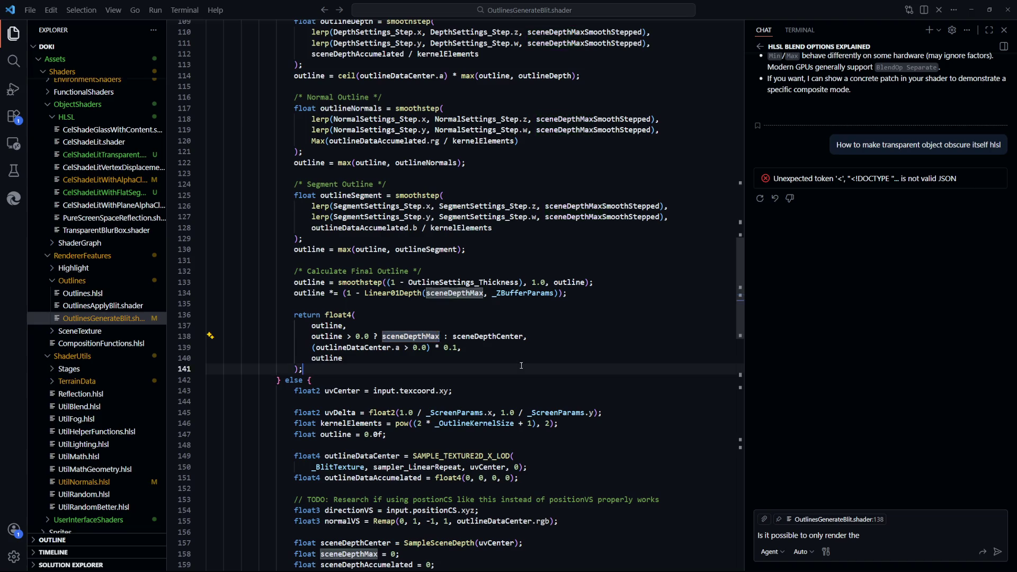
{"action": "left_click", "coordinate": [500, 378]}
{"action": "double_click", "coordinate": [418, 336]}
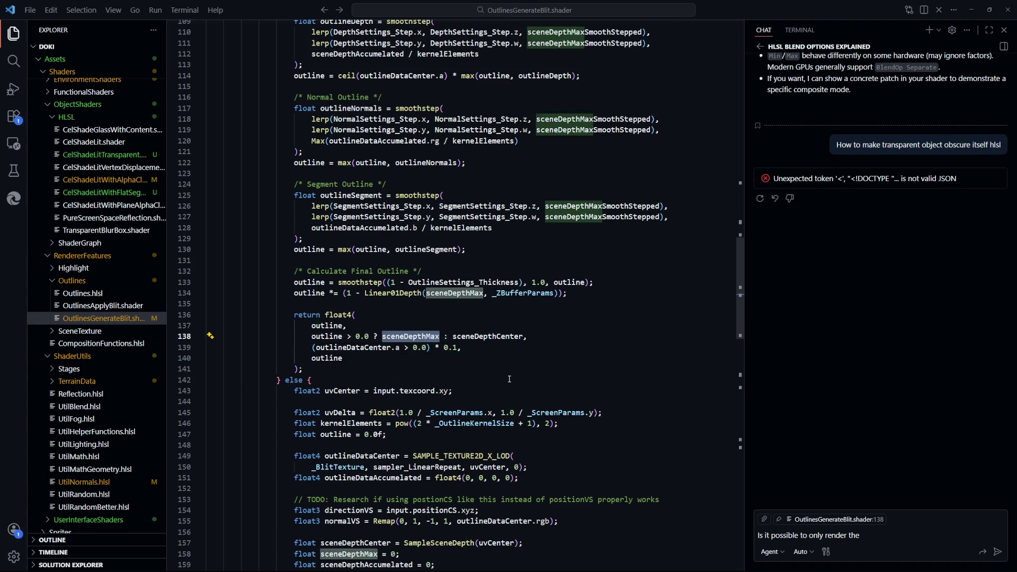
{"action": "mouse_move", "coordinate": [488, 359]}
{"action": "left_mouse_down"}
{"action": "mouse_move", "coordinate": [480, 371]}
{"action": "mouse_move", "coordinate": [460, 347]}
{"action": "mouse_move", "coordinate": [312, 325]}
{"action": "left_mouse_up"}
{"action": "left_click", "coordinate": [408, 367]}
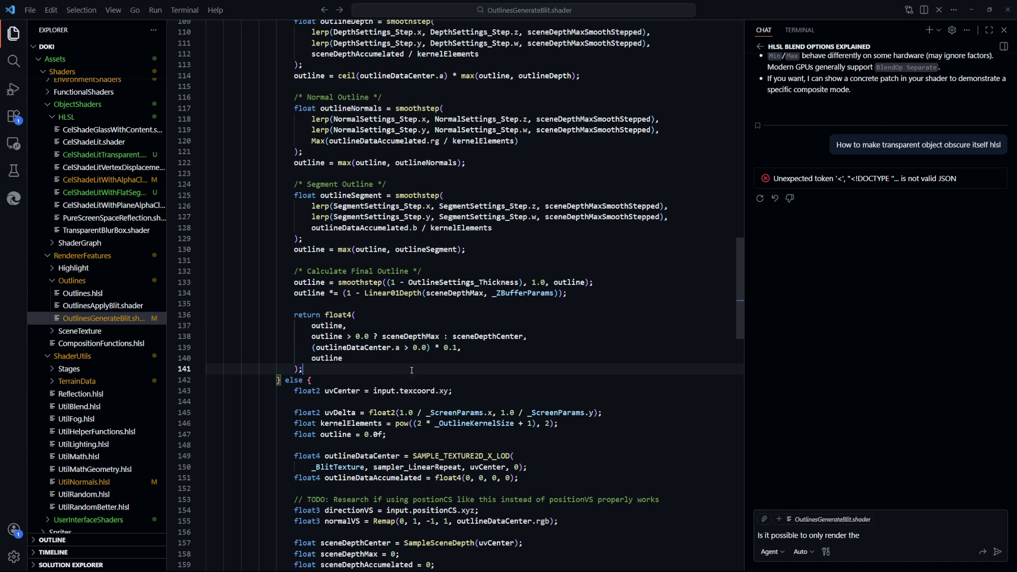
{"action": "key", "text": "ctrl+Tab"}
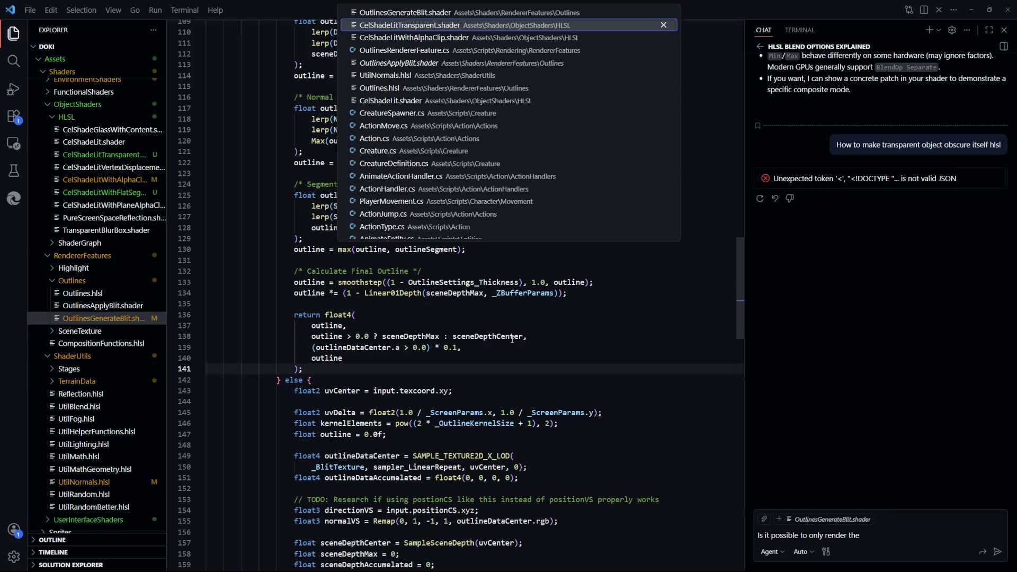
{"action": "key", "text": "Return"}
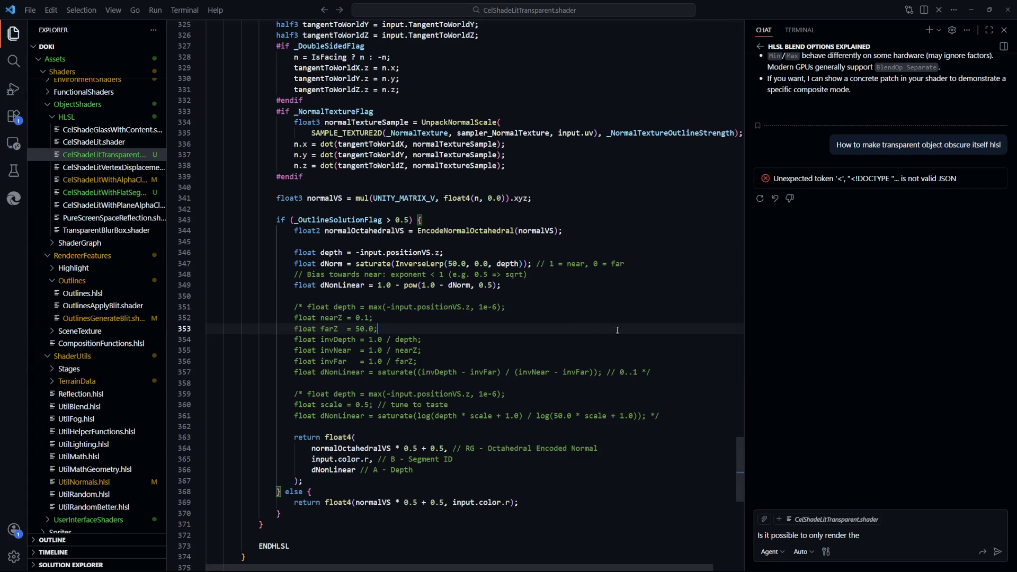
{"action": "scroll", "coordinate": [566, 400], "scroll_direction": "up", "scroll_amount": 5}
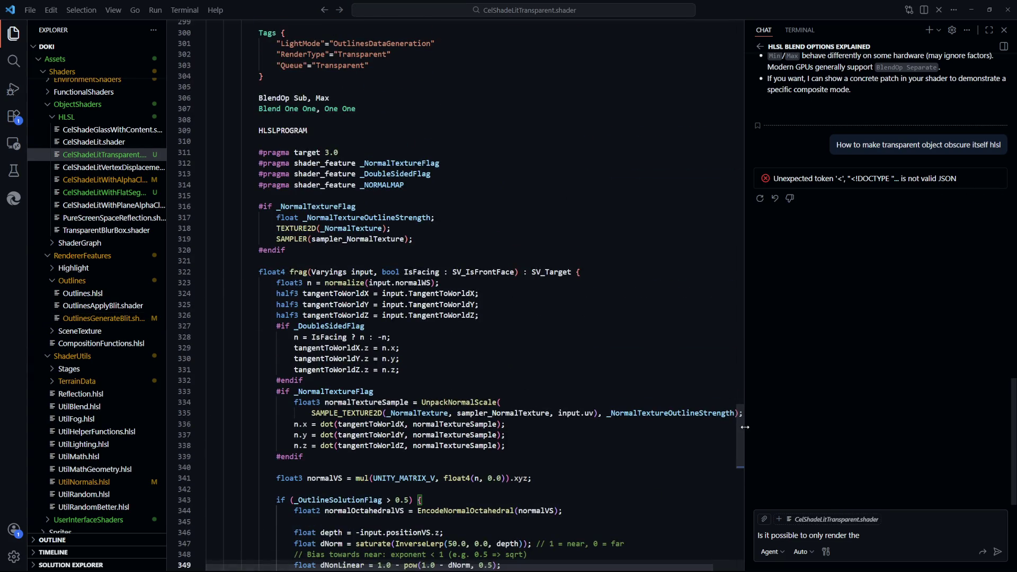
{"action": "left_click", "coordinate": [554, 289]}
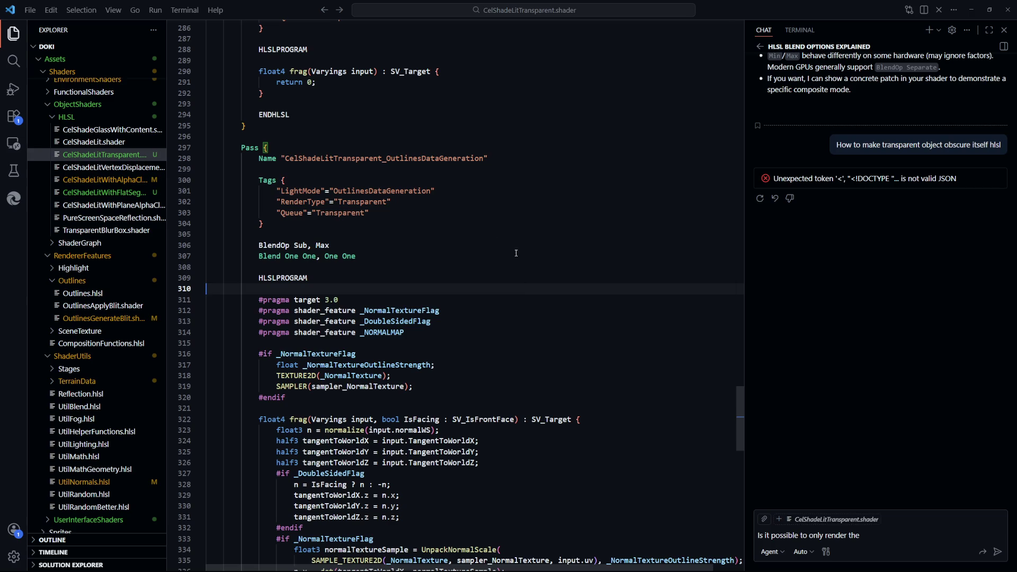
{"action": "mouse_move", "coordinate": [241, 147]}
{"action": "left_mouse_down"}
{"action": "mouse_move", "coordinate": [318, 267]}
{"action": "mouse_move", "coordinate": [356, 353]}
{"action": "left_mouse_up"}
{"action": "left_click", "coordinate": [519, 253]}
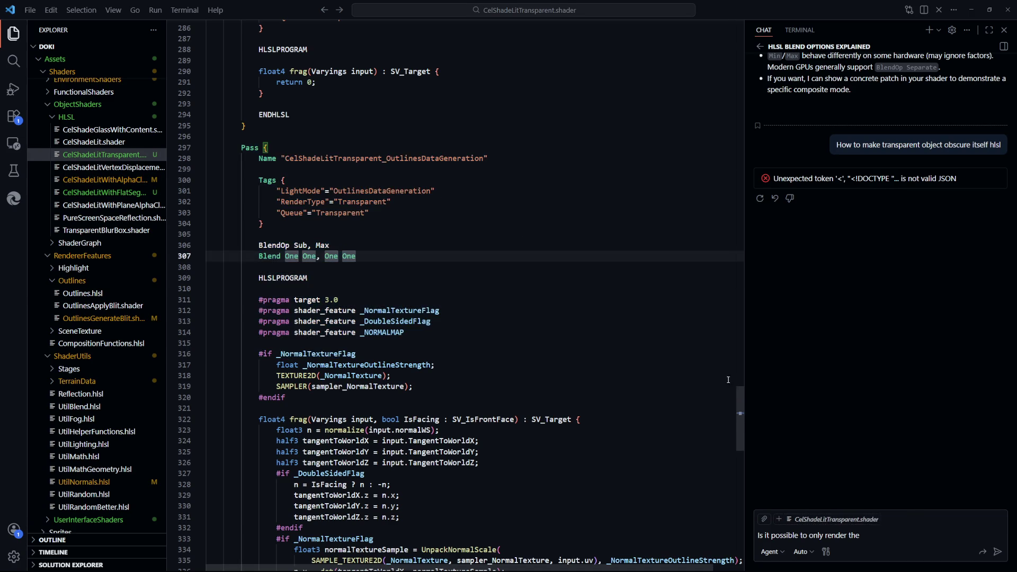
{"action": "mouse_move", "coordinate": [743, 412]}
{"action": "left_mouse_down"}
{"action": "mouse_move", "coordinate": [721, 233]}
{"action": "mouse_move", "coordinate": [713, 319]}
{"action": "mouse_move", "coordinate": [722, 193]}
{"action": "left_mouse_up"}
{"action": "left_click_drag", "start_coordinate": [208, 156], "coordinate": [380, 234]}
{"action": "left_click", "coordinate": [498, 265]}
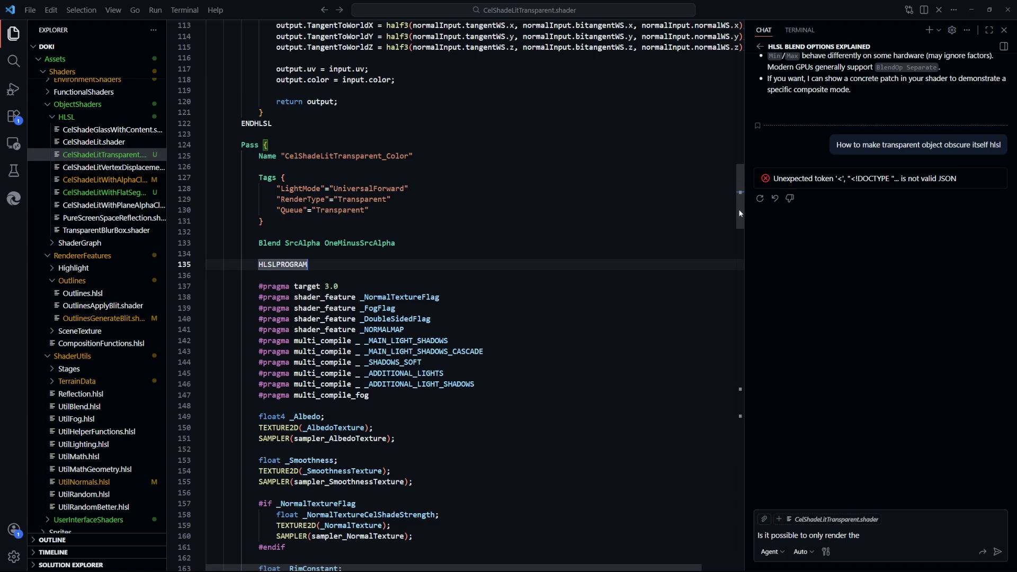
{"action": "mouse_move", "coordinate": [208, 145]}
{"action": "left_mouse_down"}
{"action": "mouse_move", "coordinate": [370, 194]}
{"action": "mouse_move", "coordinate": [212, 254]}
{"action": "left_mouse_up"}
{"action": "left_click", "coordinate": [212, 254]}
{"action": "left_click_drag", "start_coordinate": [740, 228], "coordinate": [740, 393]}
{"action": "left_click", "coordinate": [511, 356]}
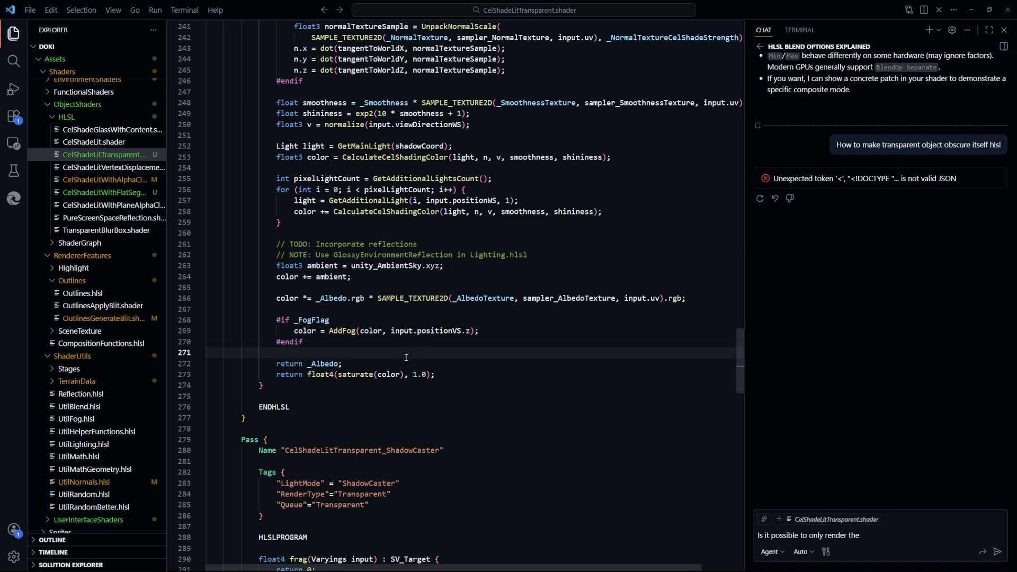
{"action": "left_click", "coordinate": [529, 340]}
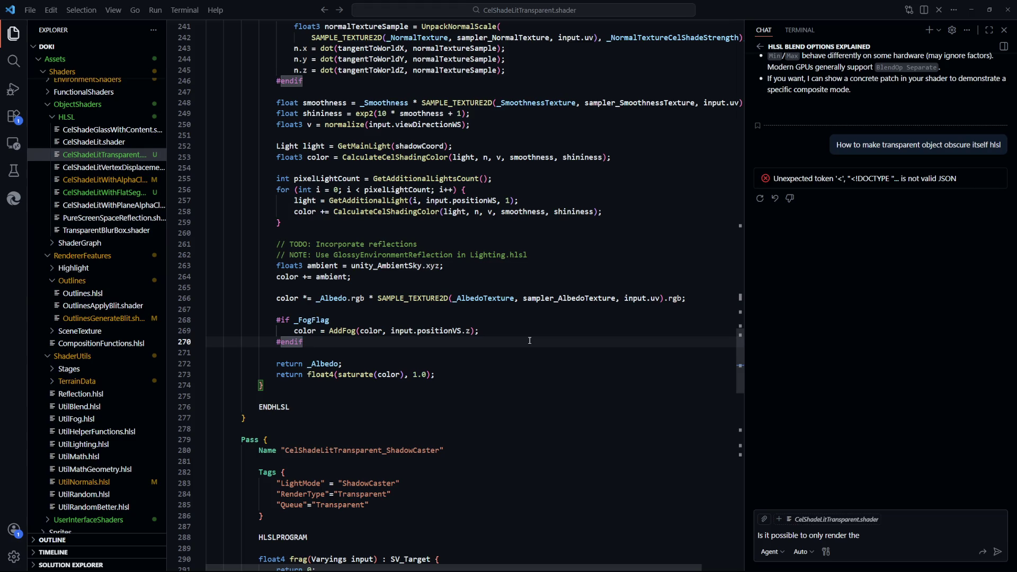
{"action": "left_click_drag", "start_coordinate": [879, 536], "coordinate": [733, 537]}
Send 'u okey?' to the chat assistant to check it responds
{"action": "type", "text": "u okey?"}
{"action": "key", "text": "Return"}
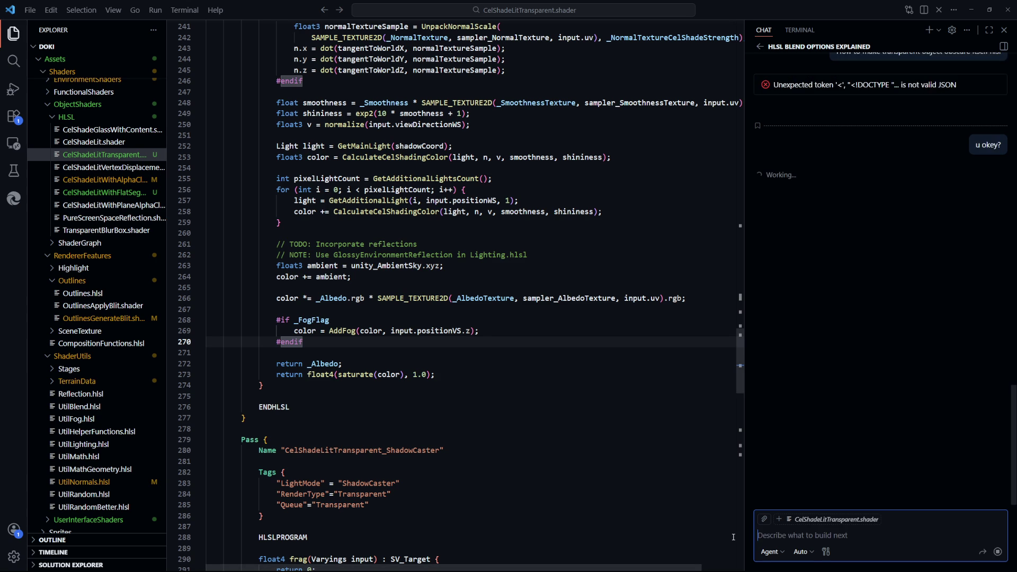
{"action": "left_click", "coordinate": [484, 409]}
Scroll the shader up to the vertex function, then zoom out Unity's Game view and select Sphere
{"action": "scroll", "coordinate": [462, 402], "scroll_direction": "up", "scroll_amount": 17}
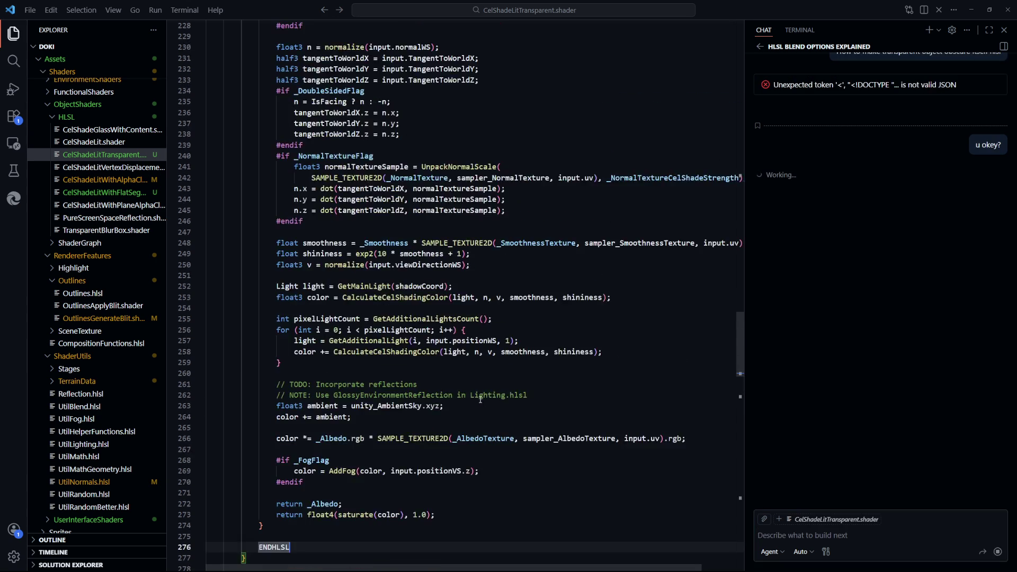
{"action": "scroll", "coordinate": [495, 396], "scroll_direction": "up", "scroll_amount": 4}
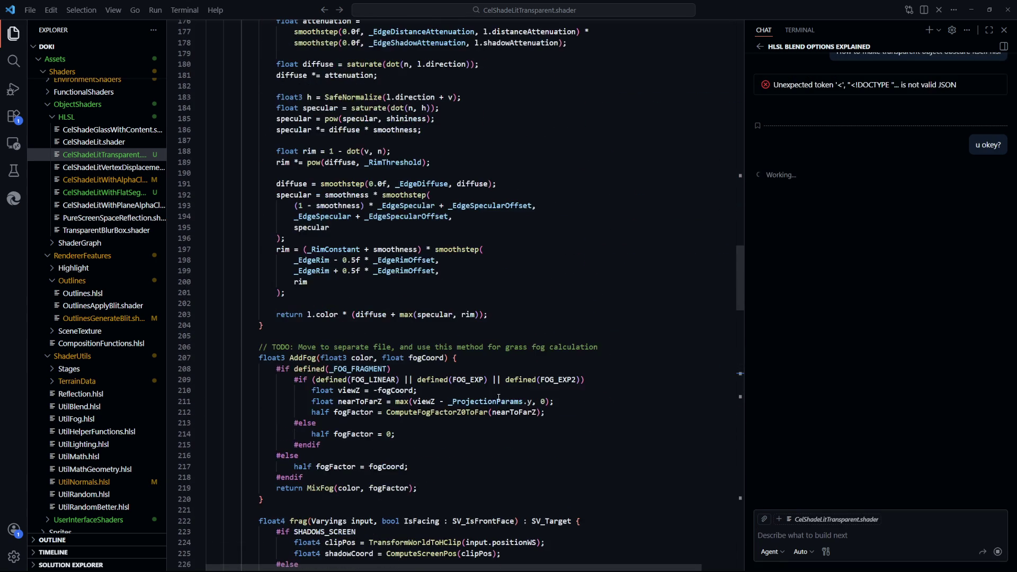
{"action": "scroll", "coordinate": [499, 396], "scroll_direction": "up", "scroll_amount": 5}
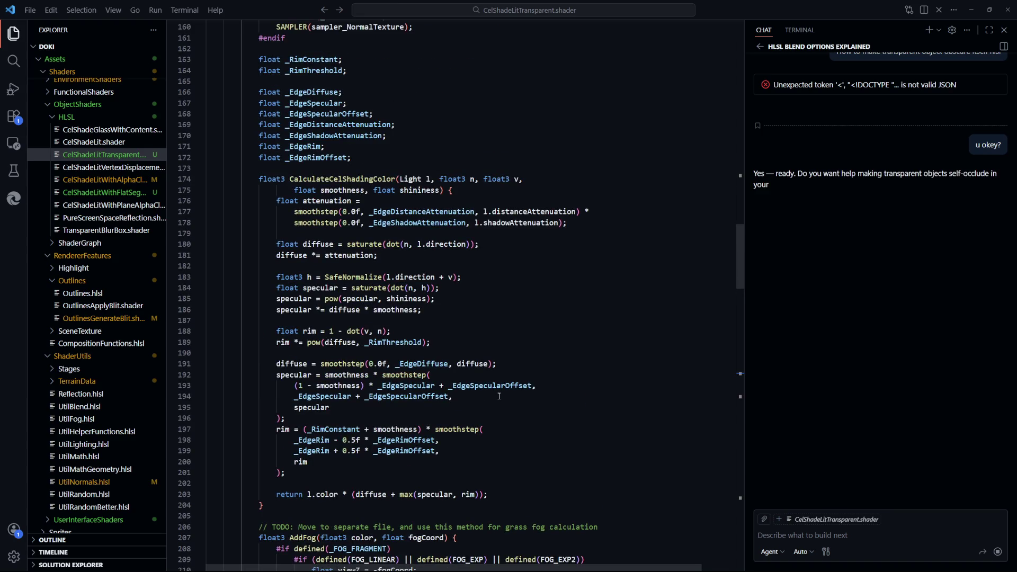
{"action": "scroll", "coordinate": [499, 397], "scroll_direction": "up", "scroll_amount": 3}
{"action": "scroll", "coordinate": [498, 397], "scroll_direction": "up", "scroll_amount": 2}
{"action": "scroll", "coordinate": [500, 399], "scroll_direction": "up", "scroll_amount": 15}
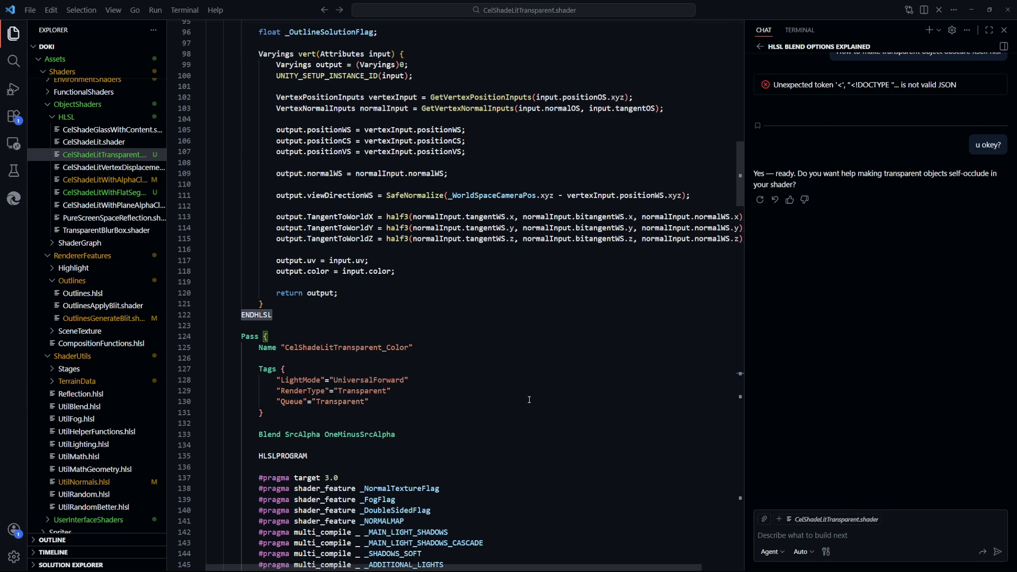
{"action": "scroll", "coordinate": [529, 400], "scroll_direction": "up", "scroll_amount": 2}
{"action": "scroll", "coordinate": [532, 401], "scroll_direction": "up", "scroll_amount": 4}
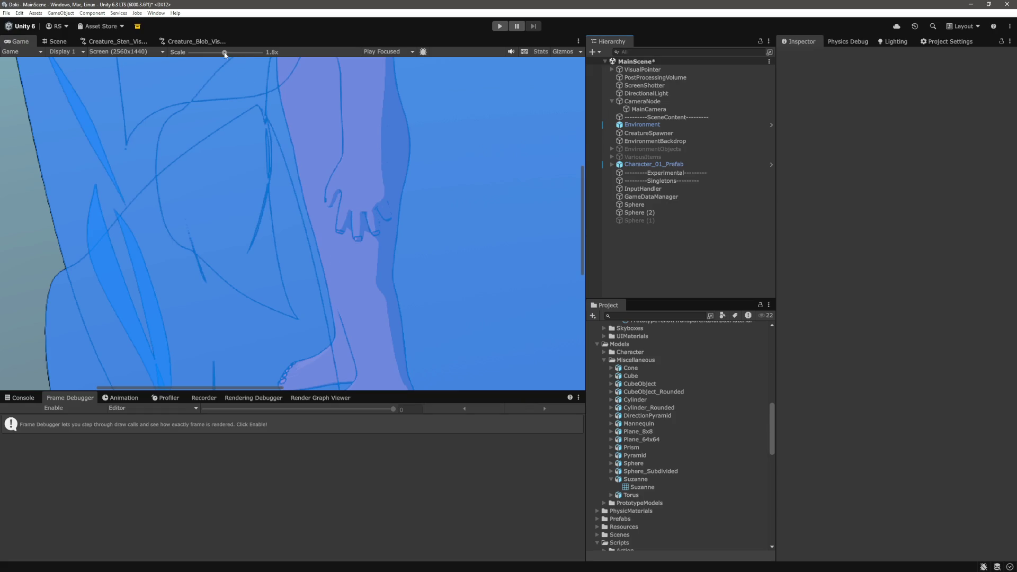
{"action": "left_click_drag", "start_coordinate": [224, 54], "coordinate": [191, 57]}
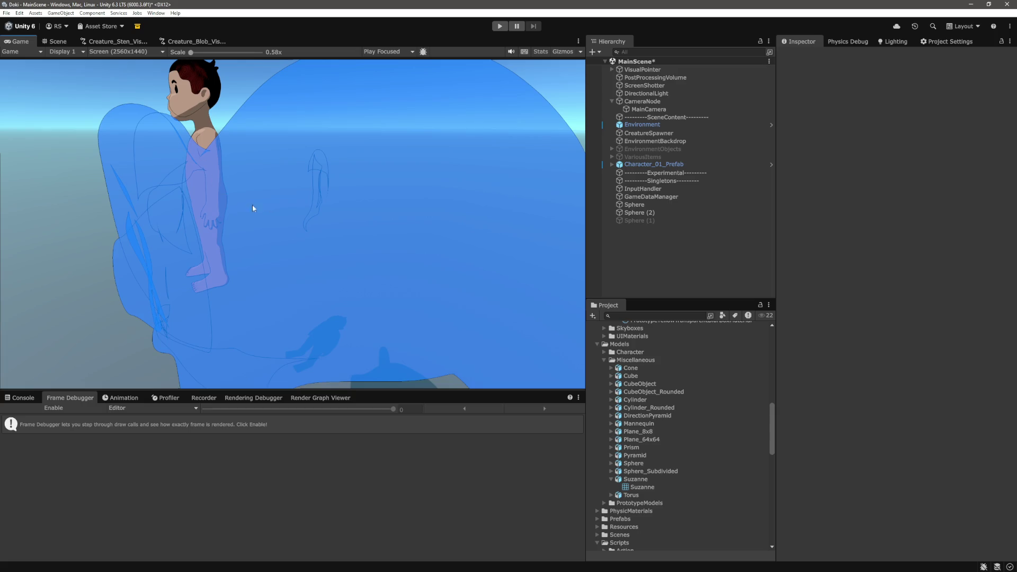
{"action": "left_click", "coordinate": [648, 206]}
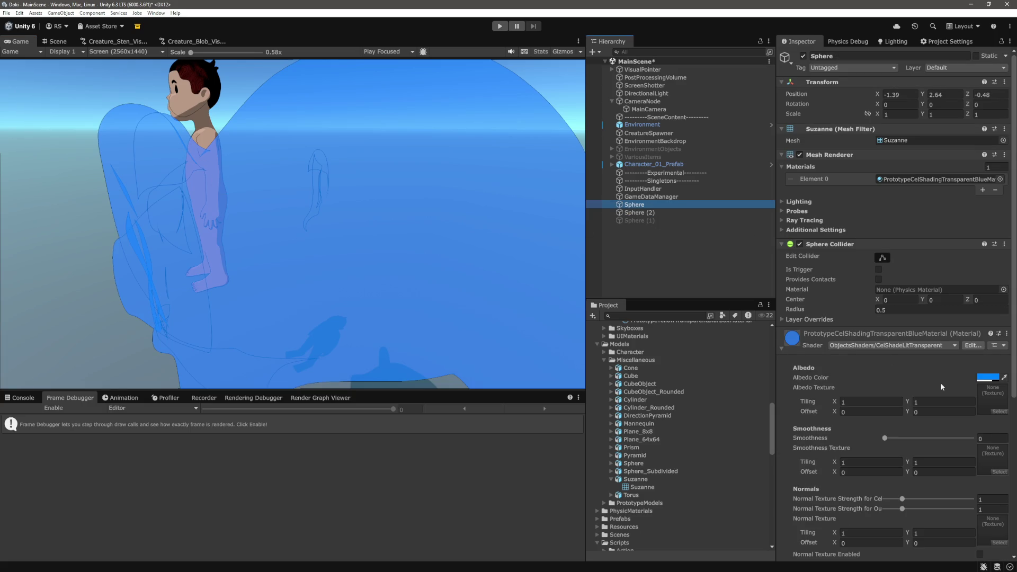
Lower the Suzanne material's Albedo Color alpha from 46 to 33
{"action": "left_click", "coordinate": [939, 378]}
{"action": "left_click", "coordinate": [944, 441]}
{"action": "left_click_drag", "start_coordinate": [944, 446], "coordinate": [937, 446]}
{"action": "left_click", "coordinate": [695, 266]}
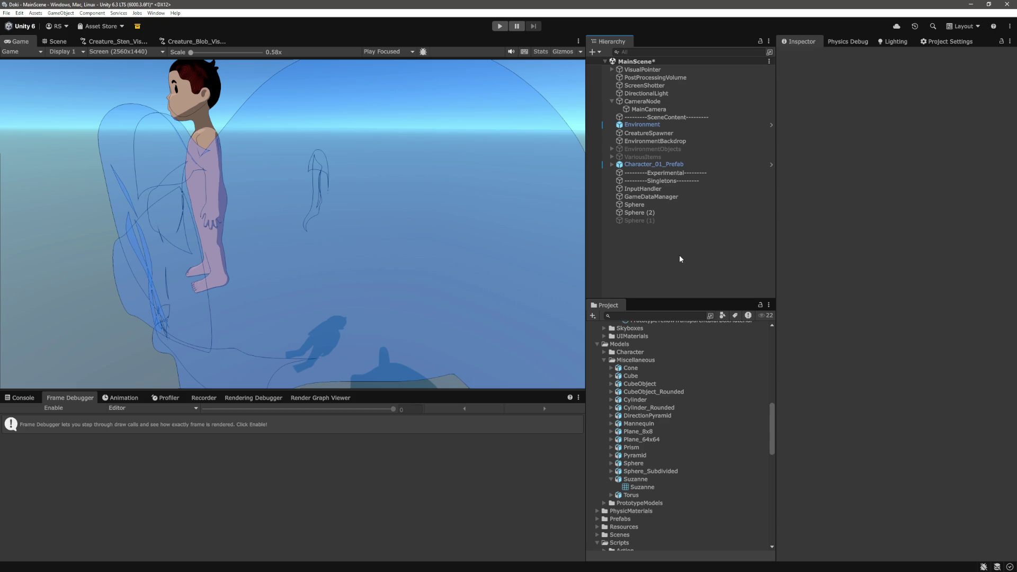
Collapse the Suzanne and Miscellaneous folders and zoom the Game view in on the character
{"action": "left_click", "coordinate": [612, 479]}
{"action": "left_click", "coordinate": [604, 360]}
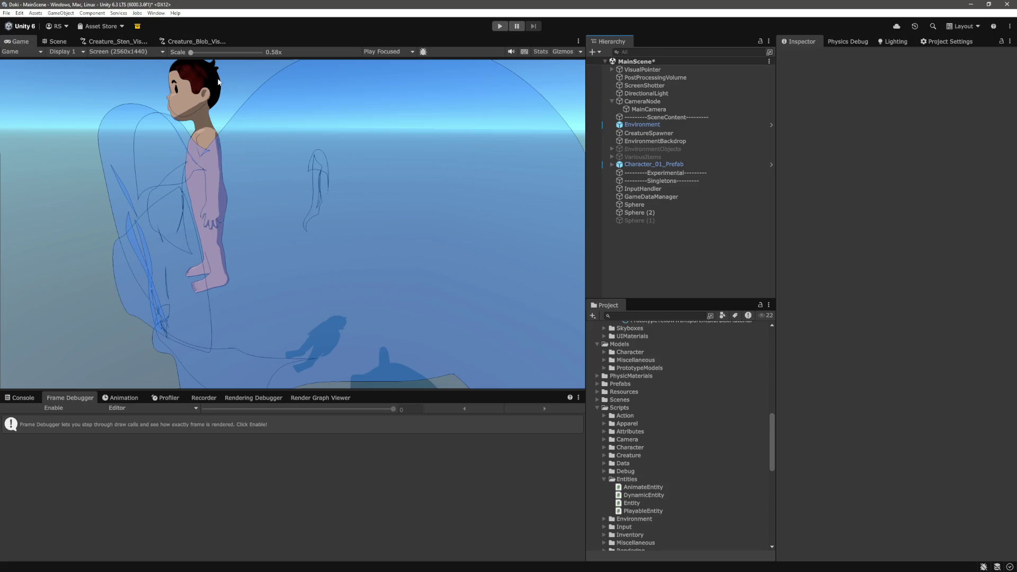
{"action": "left_click", "coordinate": [206, 52]}
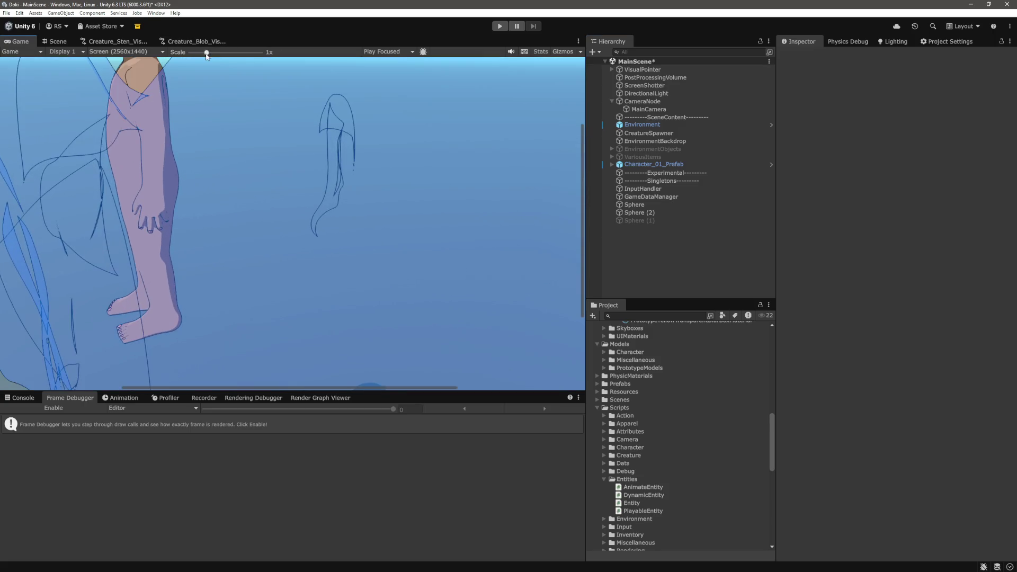
Adjust the layout and zoom the Game view back out to the whole character
{"action": "left_click_drag", "start_coordinate": [367, 389], "coordinate": [475, 299]}
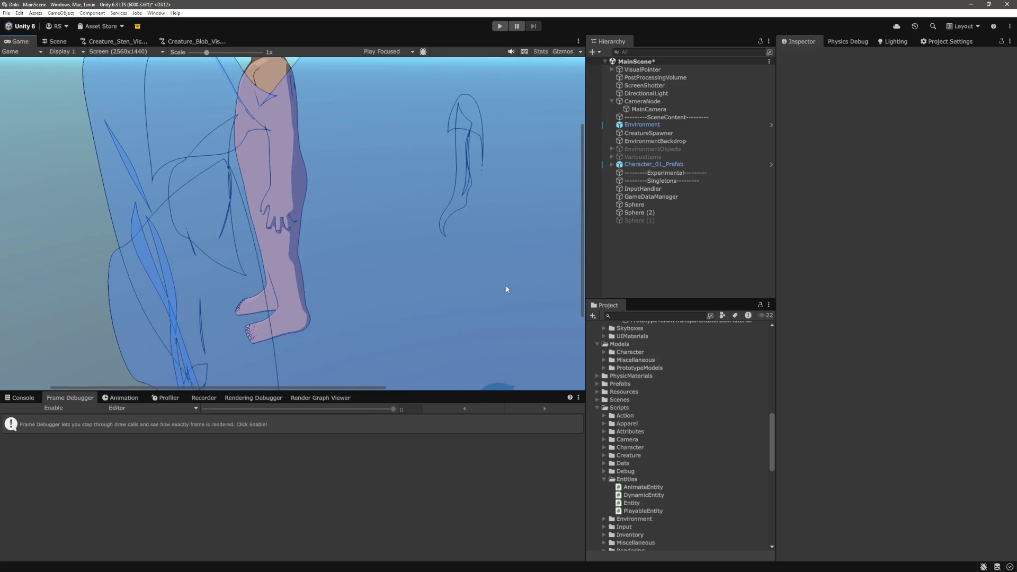
{"action": "left_click_drag", "start_coordinate": [581, 285], "coordinate": [580, 204]}
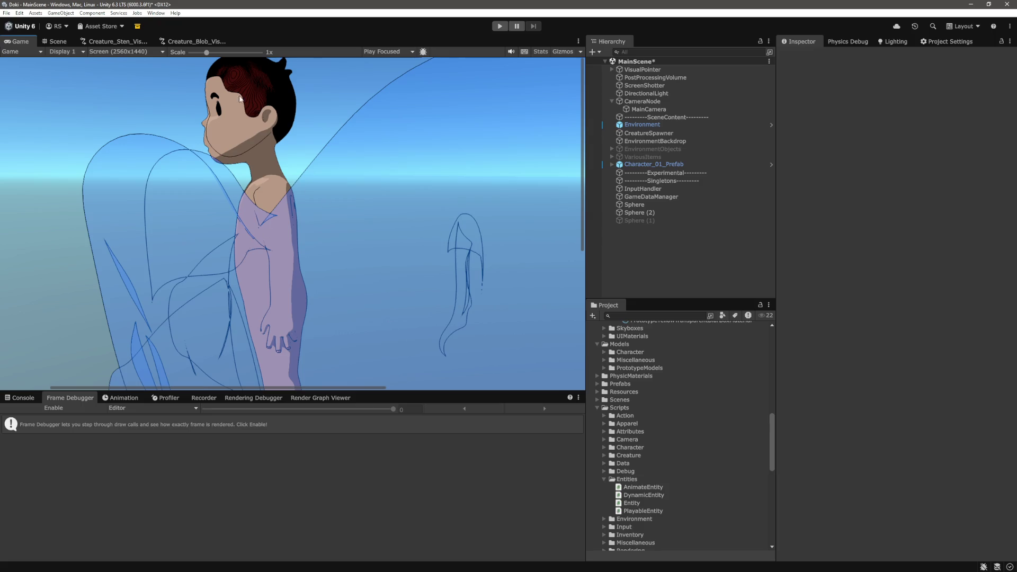
{"action": "left_click_drag", "start_coordinate": [207, 53], "coordinate": [190, 53]}
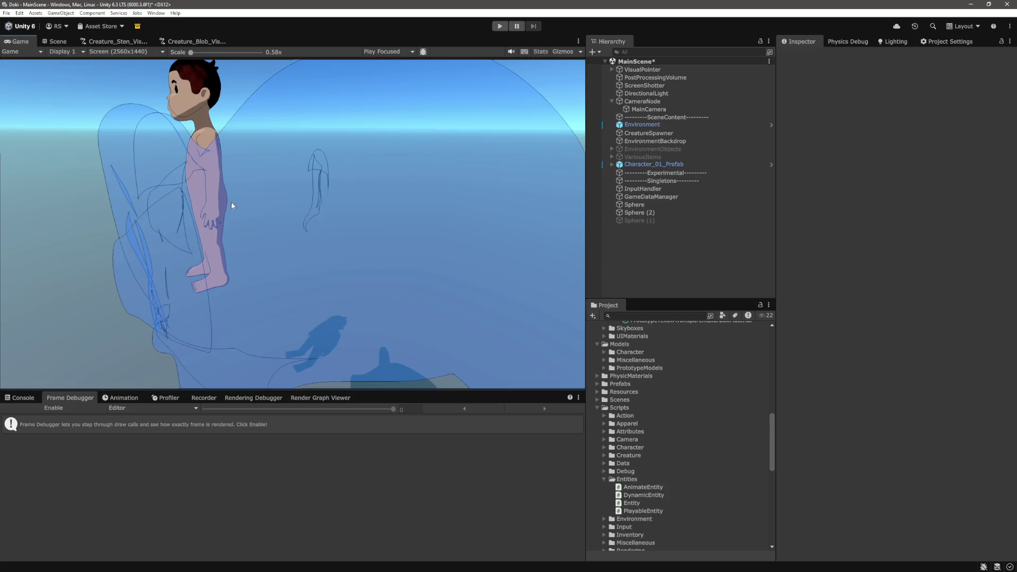
Move the Suzanne Sphere left to X -0.734 in the Scene view and verify it in Game view
{"action": "left_click", "coordinate": [639, 204]}
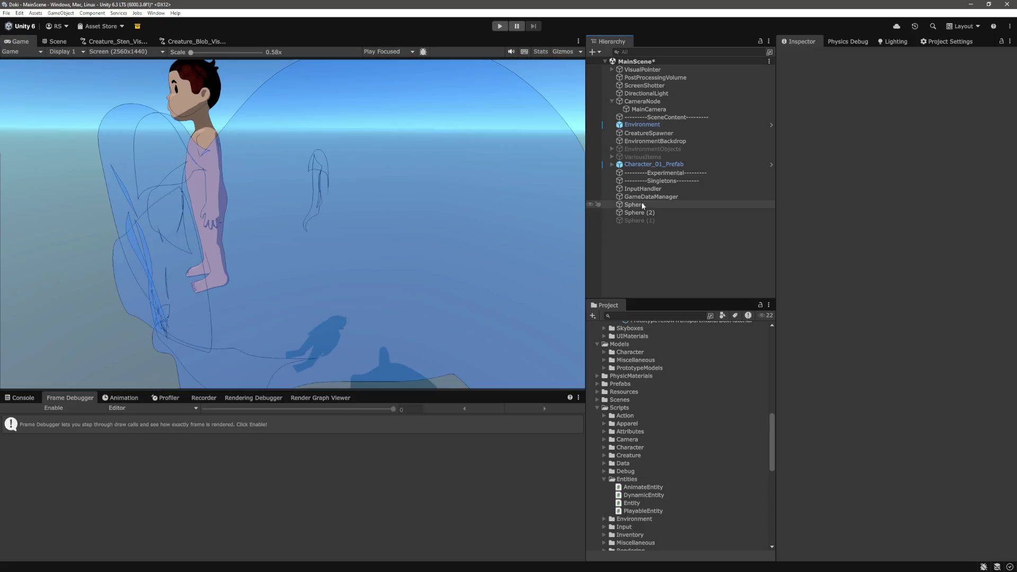
{"action": "left_click", "coordinate": [56, 41]}
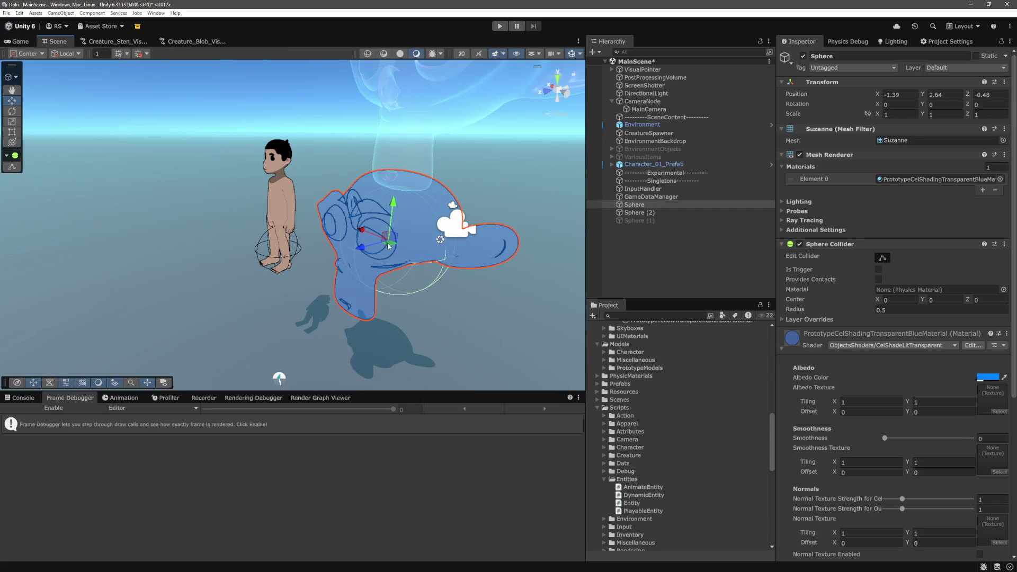
{"action": "left_click_drag", "start_coordinate": [363, 230], "coordinate": [323, 221]}
{"action": "left_click", "coordinate": [19, 43]}
{"action": "left_click", "coordinate": [715, 269]}
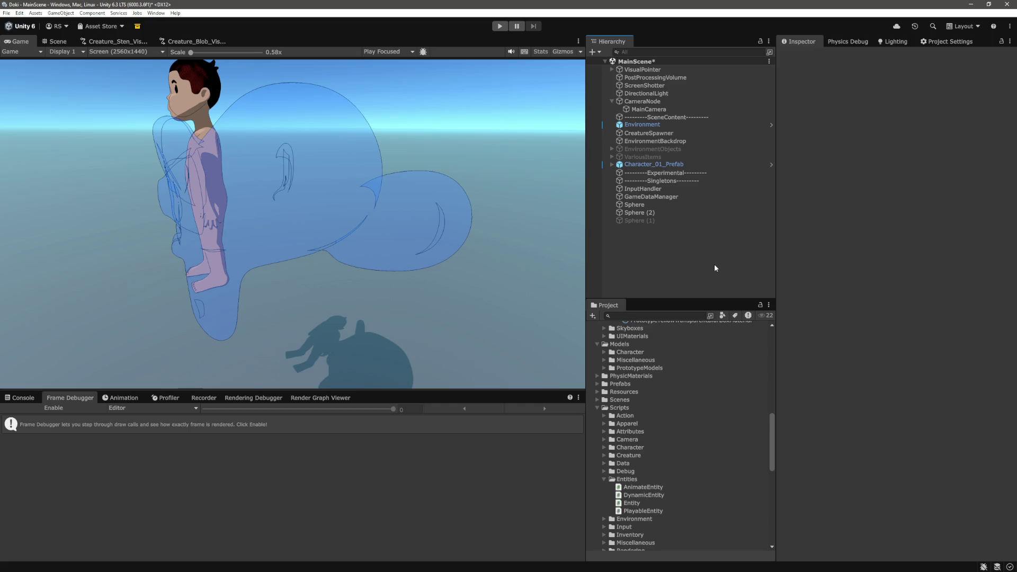
{"action": "key", "text": "alt+Tab"}
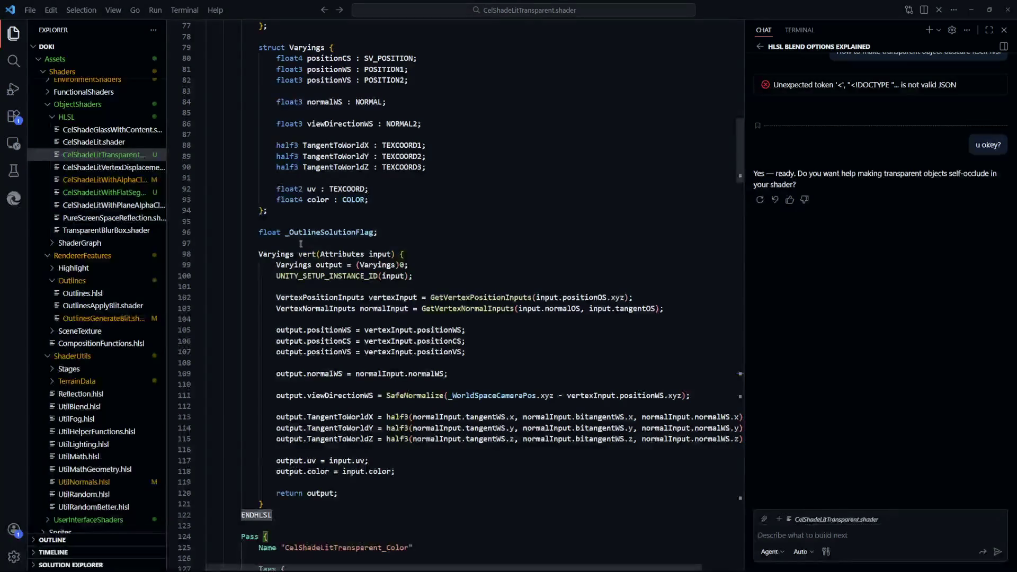
Open CelShadeLit.shader and inspect its CelShadeLit_ShadowCaster pass
{"action": "scroll", "coordinate": [83, 222], "scroll_direction": "up", "scroll_amount": 5}
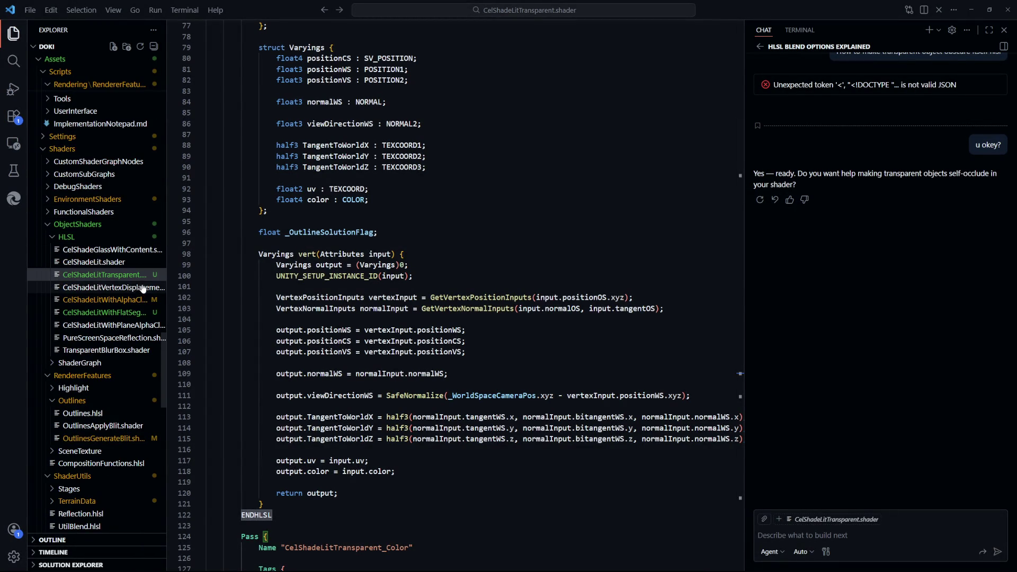
{"action": "left_click", "coordinate": [102, 261]}
{"action": "scroll", "coordinate": [561, 291], "scroll_direction": "up", "scroll_amount": 5}
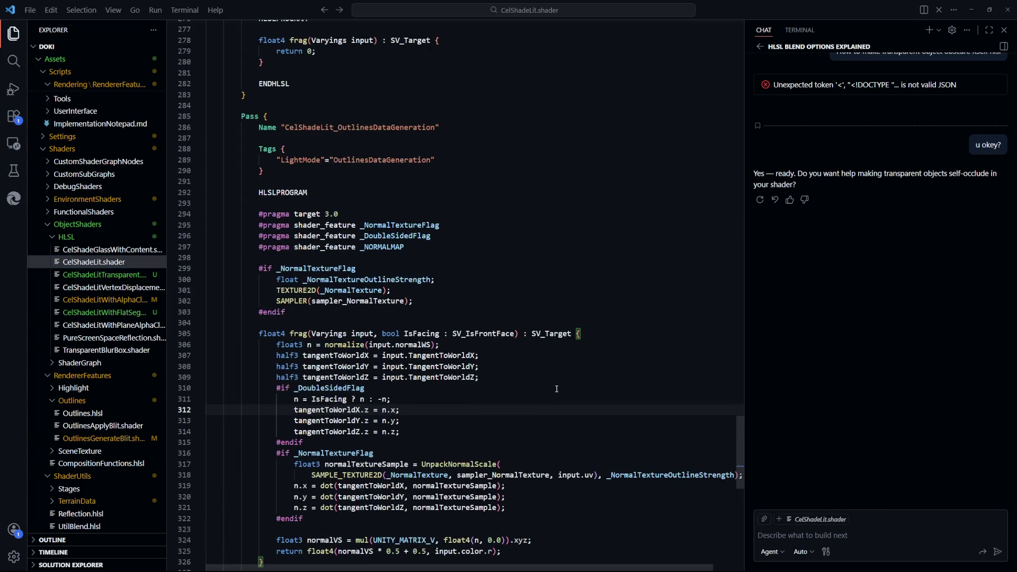
{"action": "mouse_move", "coordinate": [740, 477]}
{"action": "left_mouse_down"}
{"action": "mouse_move", "coordinate": [731, 64]}
{"action": "mouse_move", "coordinate": [703, 424]}
{"action": "left_mouse_up"}
{"action": "left_click", "coordinate": [556, 381]}
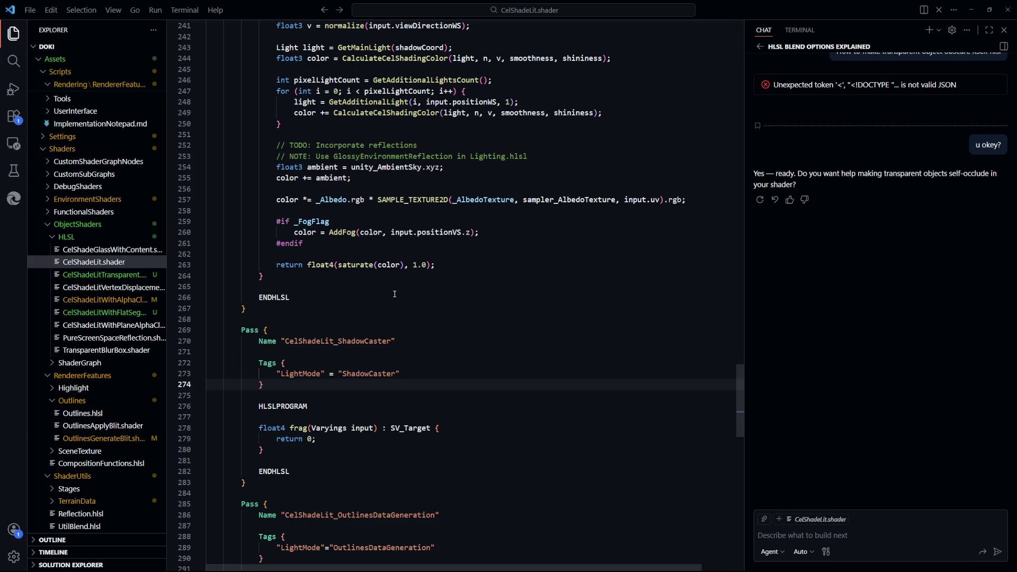
{"action": "left_click", "coordinate": [466, 336]}
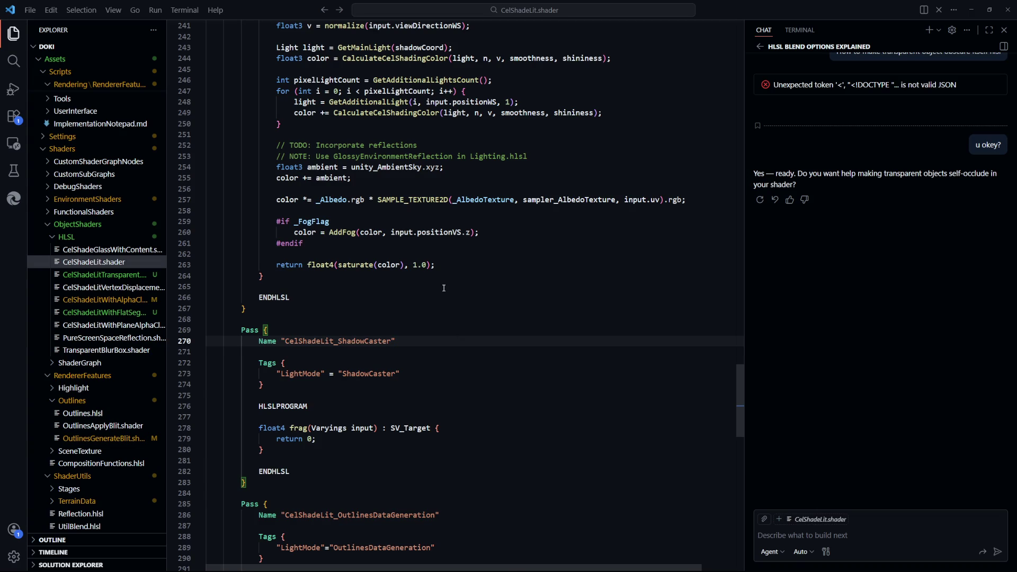
{"action": "left_click", "coordinate": [530, 333]}
Reopen CelShadeLitTransparent.shader and look at the end of its vertex function
{"action": "left_click", "coordinate": [138, 278]}
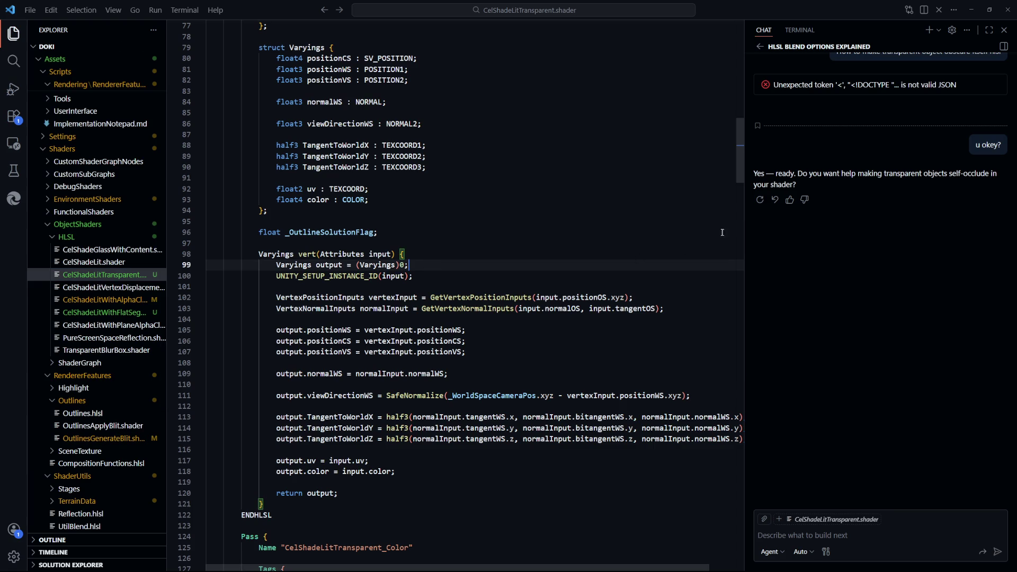
{"action": "left_click_drag", "start_coordinate": [742, 176], "coordinate": [745, 188]}
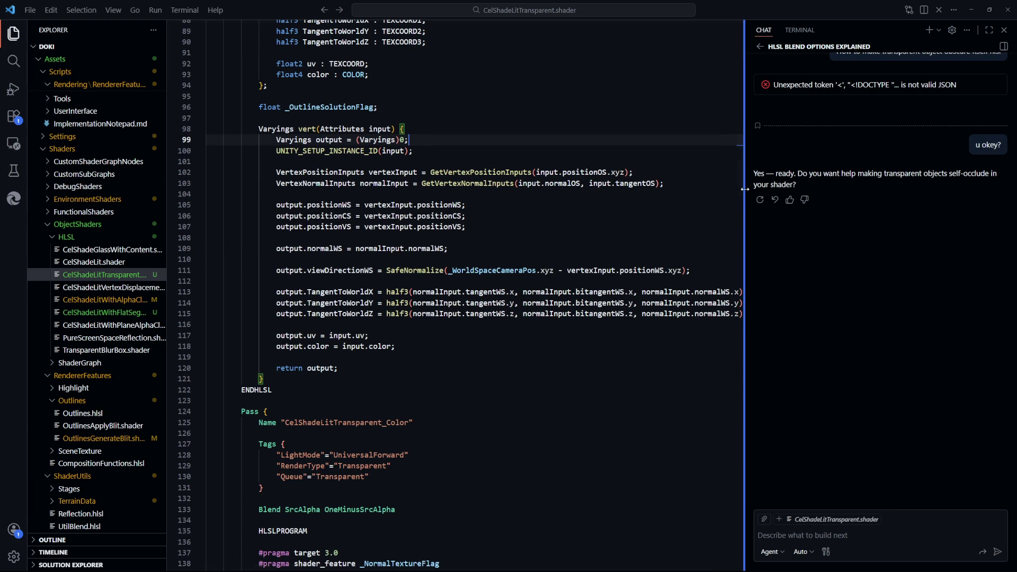
{"action": "left_click", "coordinate": [423, 368]}
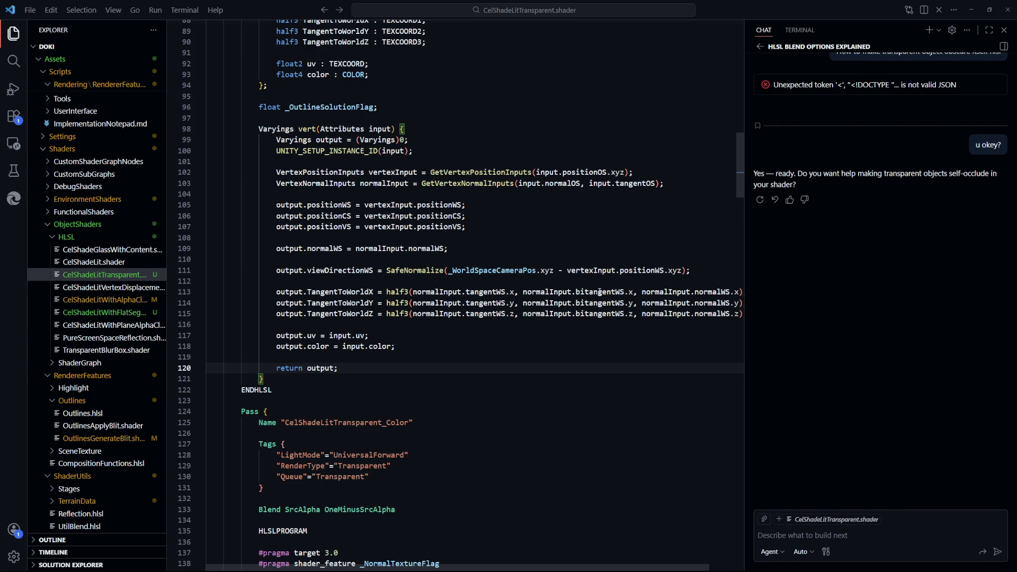
{"action": "key", "text": "alt+Tab"}
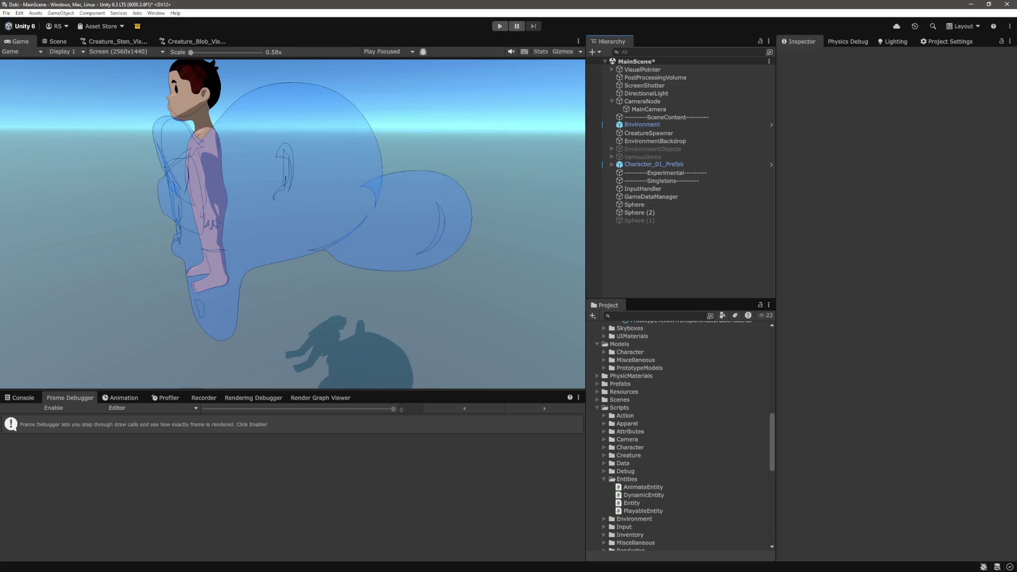
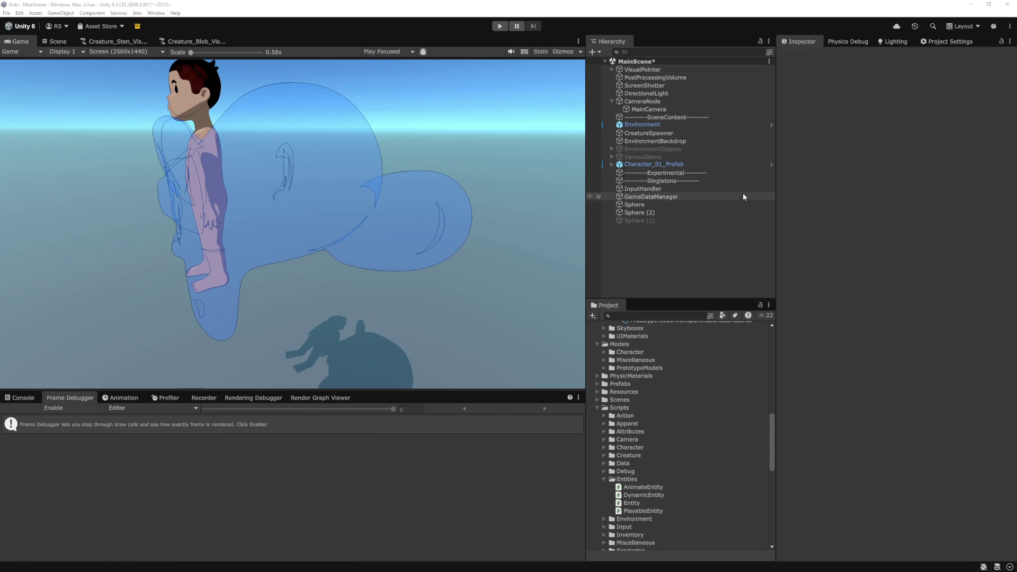
Zoom the Game view in to 1x on the blue blob, back to 0.58x, then return to CelShadeLitTransparent.shader
{"action": "left_click", "coordinate": [573, 242]}
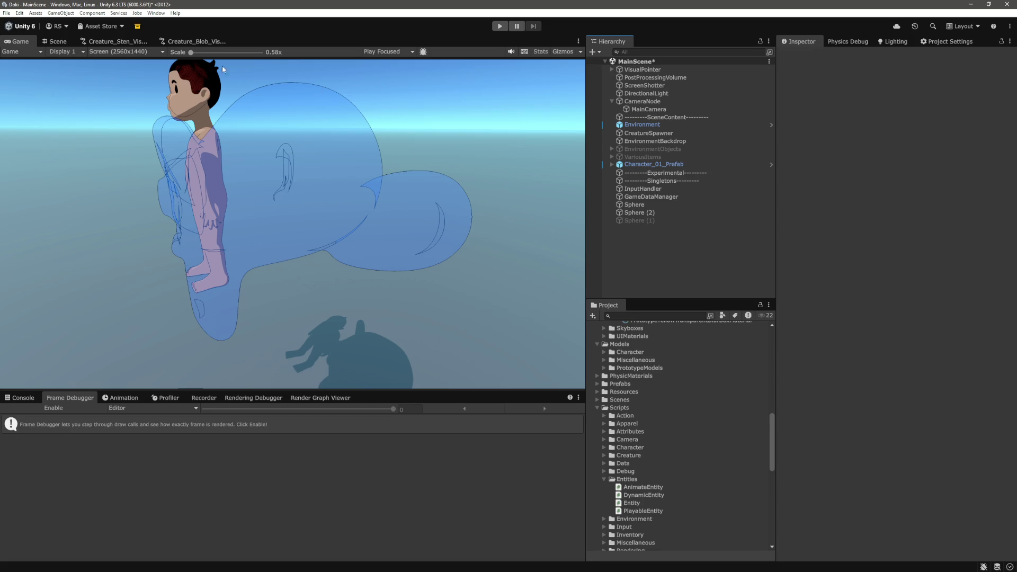
{"action": "left_click_drag", "start_coordinate": [191, 52], "coordinate": [207, 53]}
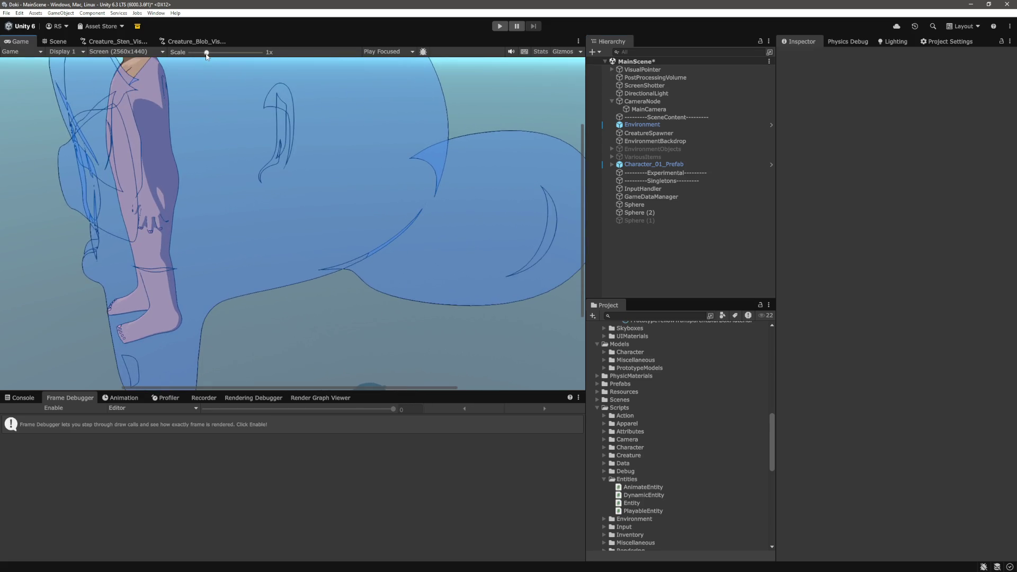
{"action": "left_click_drag", "start_coordinate": [206, 53], "coordinate": [182, 53]}
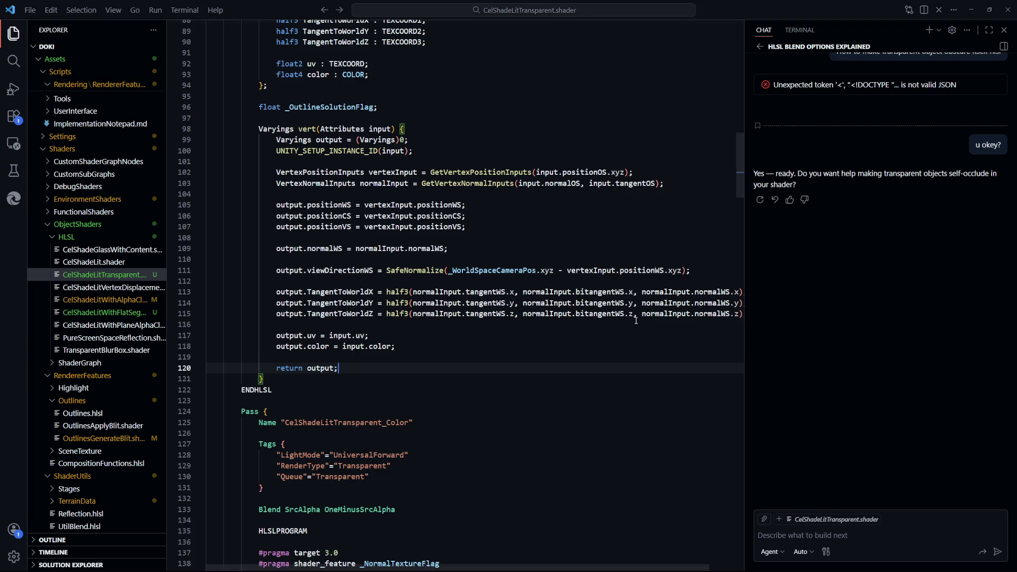
{"action": "left_click", "coordinate": [542, 358]}
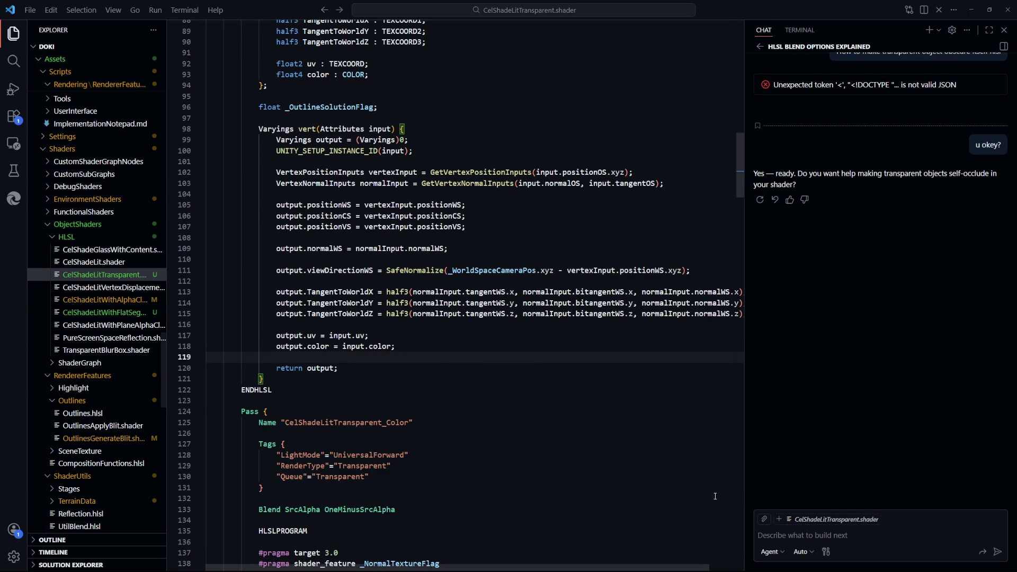
Review CelShadeLitTransparent.shader, selecting the Color pass name and its shader program
{"action": "scroll", "coordinate": [668, 441], "scroll_direction": "up", "scroll_amount": 10}
{"action": "scroll", "coordinate": [668, 441], "scroll_direction": "up", "scroll_amount": 4}
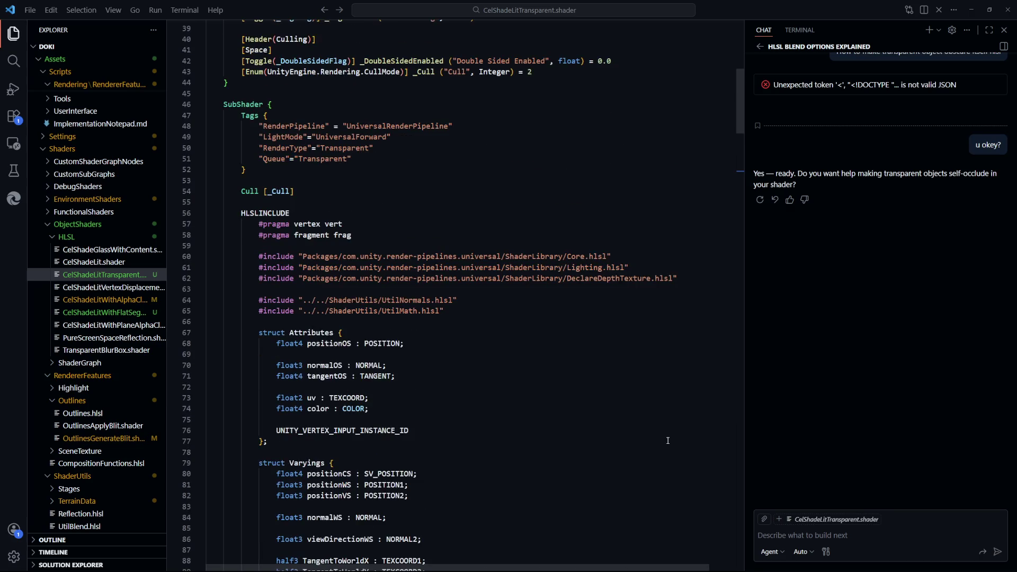
{"action": "scroll", "coordinate": [665, 437], "scroll_direction": "down", "scroll_amount": 9}
{"action": "scroll", "coordinate": [656, 433], "scroll_direction": "down", "scroll_amount": 11}
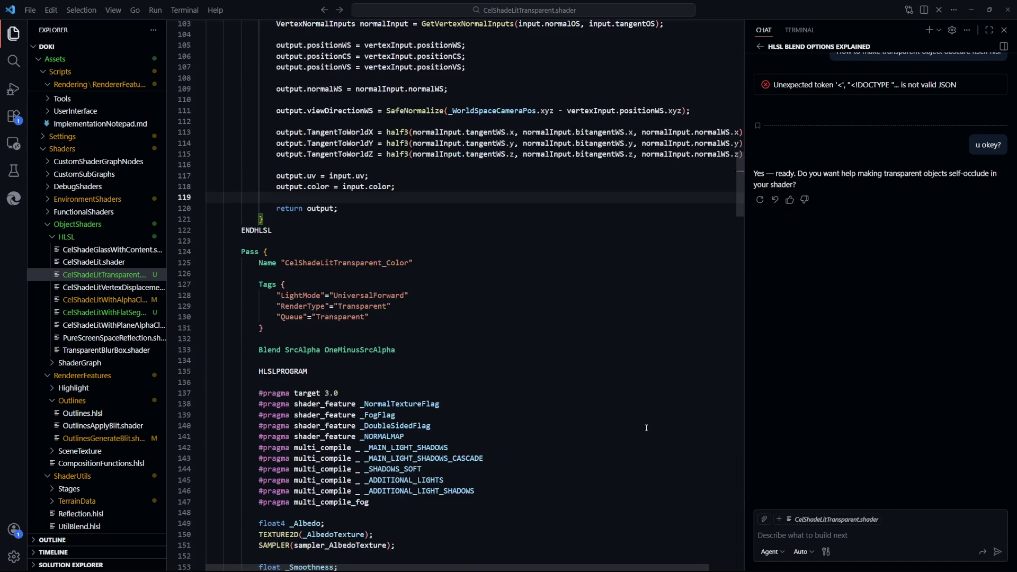
{"action": "scroll", "coordinate": [642, 424], "scroll_direction": "down", "scroll_amount": 6}
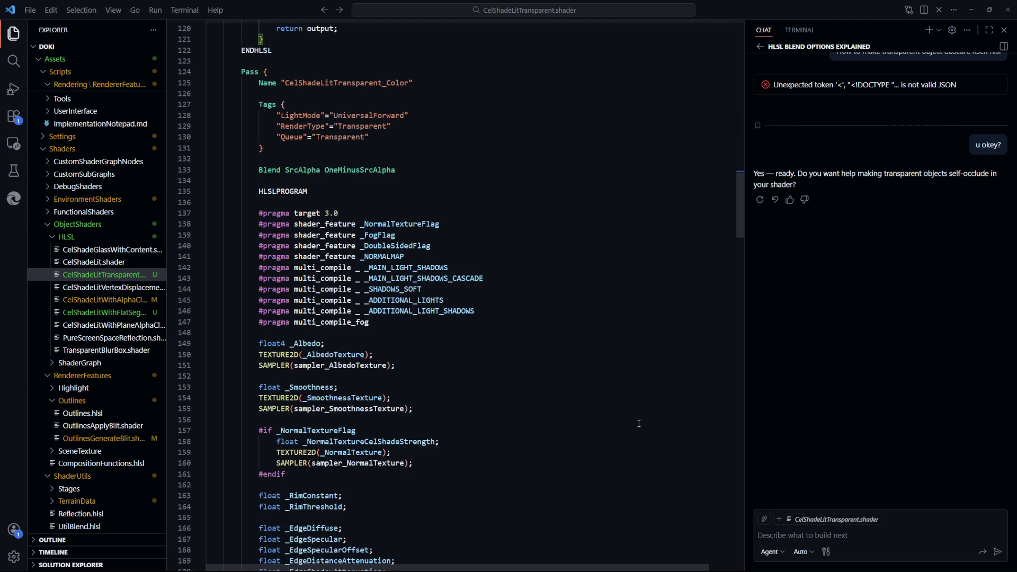
{"action": "key", "text": "Down"}
{"action": "key", "text": "Down"}
{"action": "key", "text": "Down"}
{"action": "double_click", "coordinate": [351, 83]}
{"action": "left_click", "coordinate": [552, 213]}
{"action": "scroll", "coordinate": [562, 315], "scroll_direction": "down", "scroll_amount": 15}
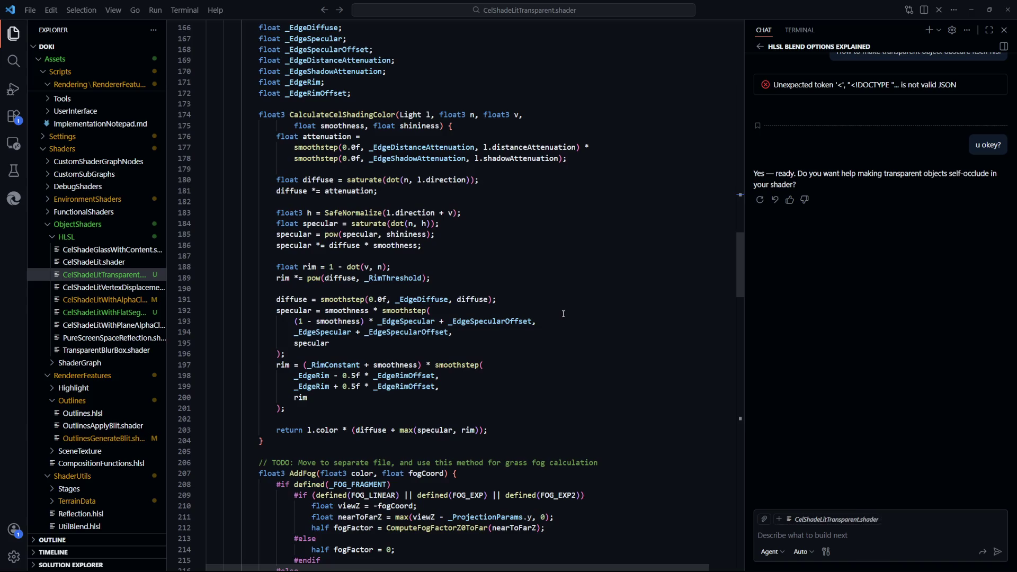
Look through the CelShadeLitVertexDisplacement and CelShadeLit shaders, including CelShadeLit's shadow caster pass
{"action": "left_click", "coordinate": [130, 289]}
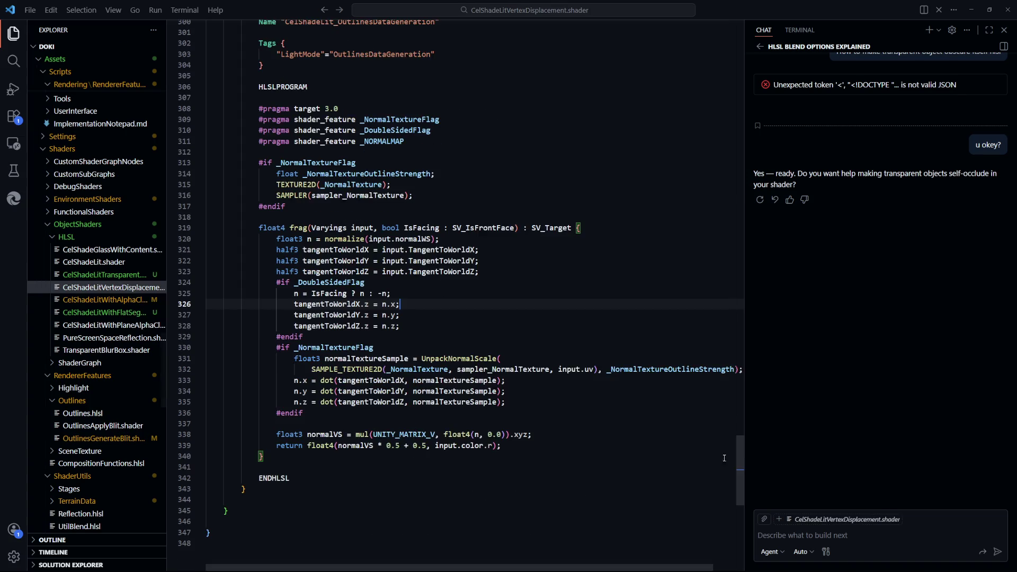
{"action": "mouse_move", "coordinate": [741, 469]}
{"action": "left_mouse_down"}
{"action": "mouse_move", "coordinate": [743, 161]}
{"action": "mouse_move", "coordinate": [743, 170]}
{"action": "left_mouse_up"}
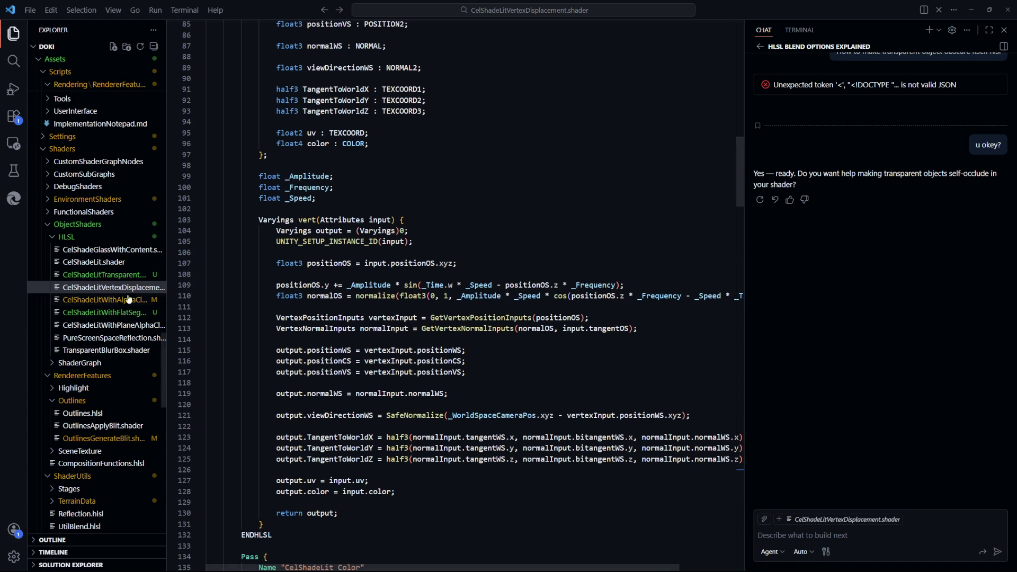
{"action": "left_click", "coordinate": [118, 261]}
{"action": "left_click", "coordinate": [566, 338]}
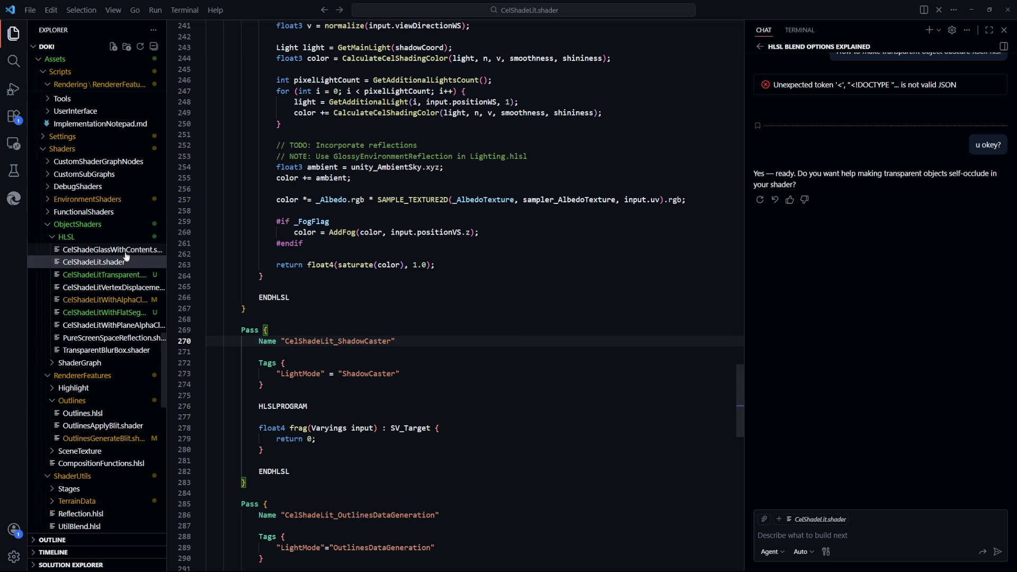
Recheck CelShadeLitTransparent.shader, then bring up TransparentBlurBox.shader for reference
{"action": "left_click", "coordinate": [123, 274]}
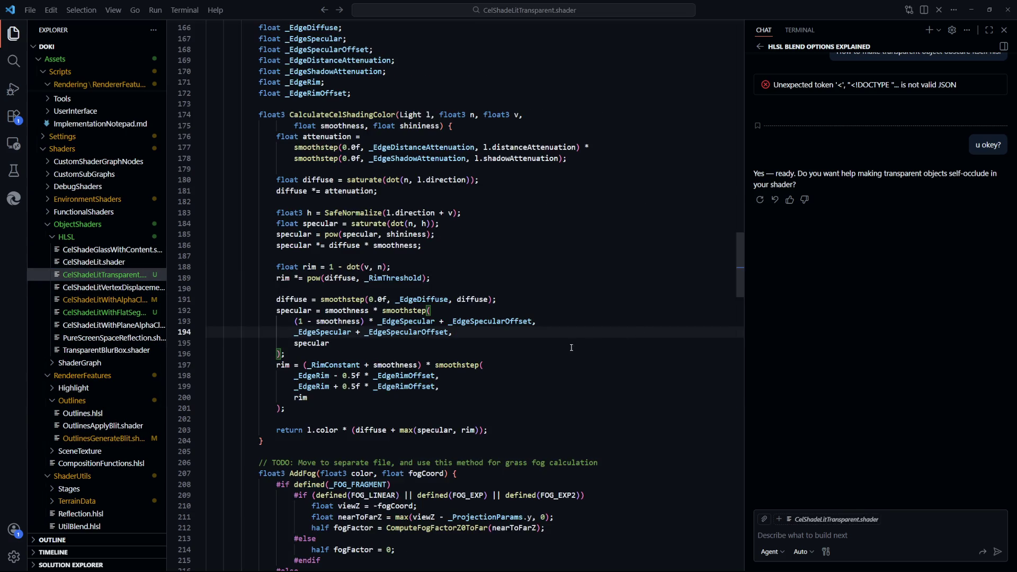
{"action": "scroll", "coordinate": [571, 343], "scroll_direction": "down", "scroll_amount": 15}
{"action": "scroll", "coordinate": [569, 345], "scroll_direction": "down", "scroll_amount": 7}
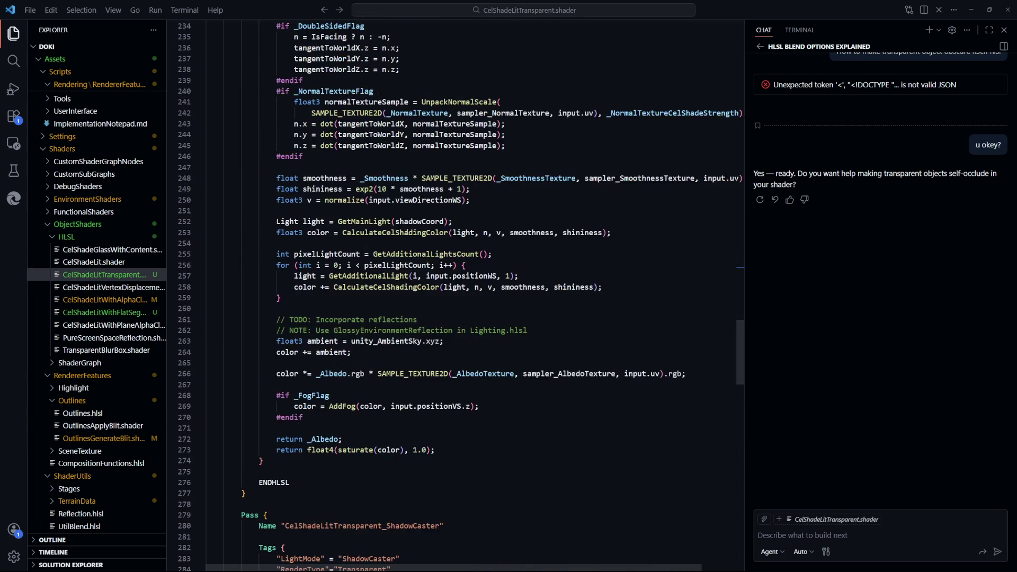
{"action": "scroll", "coordinate": [395, 281], "scroll_direction": "up", "scroll_amount": 4}
{"action": "scroll", "coordinate": [402, 295], "scroll_direction": "up", "scroll_amount": 4}
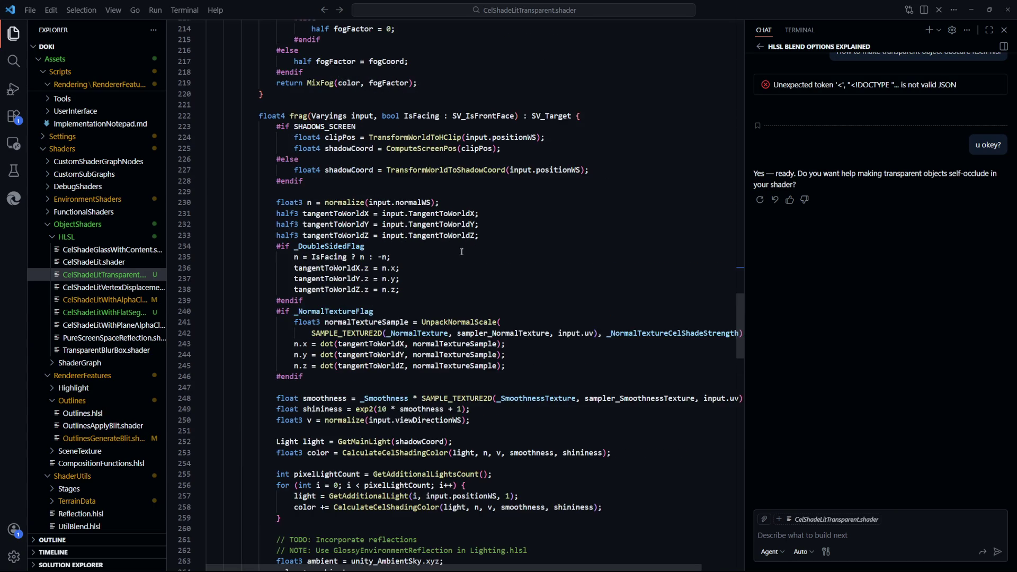
{"action": "left_click", "coordinate": [106, 350]}
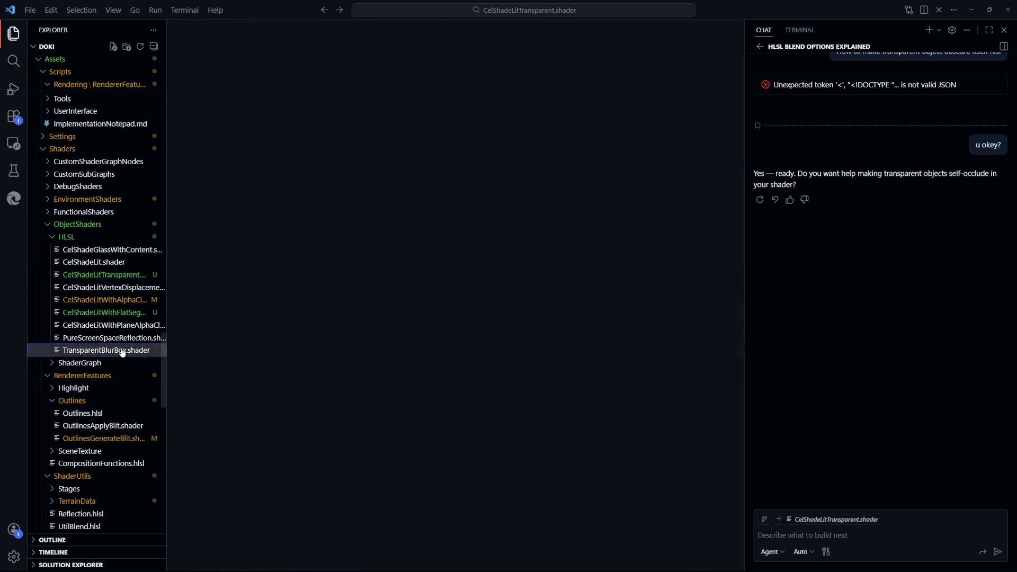
{"action": "left_click", "coordinate": [344, 275]}
Scroll down to frag() and highlight the #if _DistortionVertexNormals refraction block
{"action": "scroll", "coordinate": [541, 430], "scroll_direction": "down", "scroll_amount": 4}
{"action": "scroll", "coordinate": [541, 431], "scroll_direction": "down", "scroll_amount": 5}
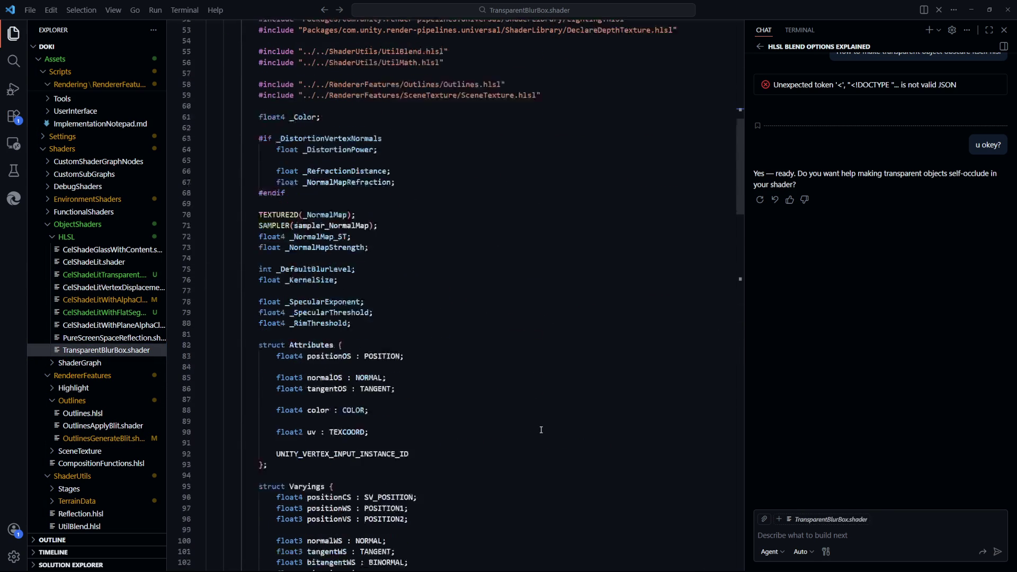
{"action": "scroll", "coordinate": [540, 430], "scroll_direction": "down", "scroll_amount": 10}
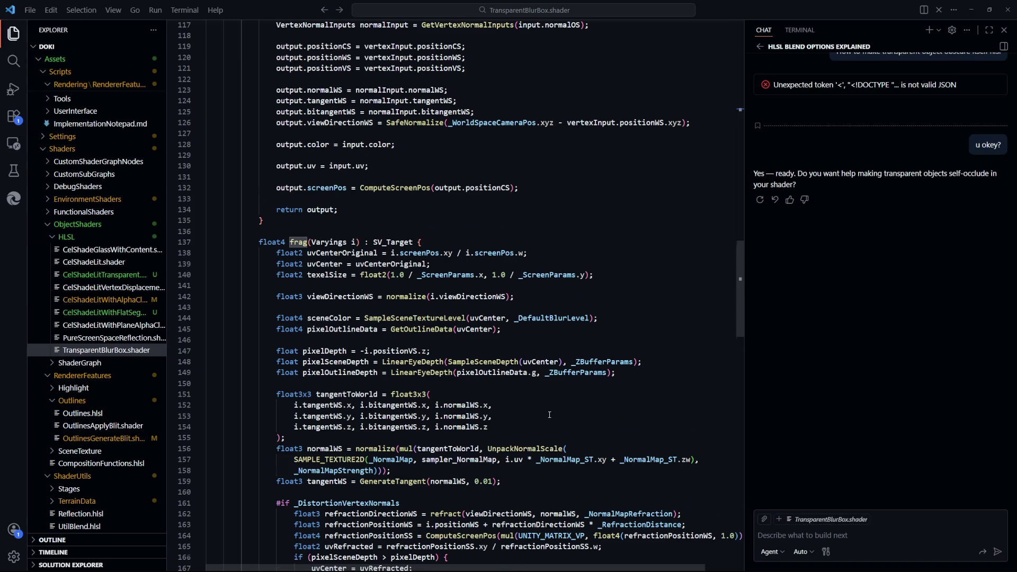
{"action": "scroll", "coordinate": [404, 394], "scroll_direction": "down", "scroll_amount": 2}
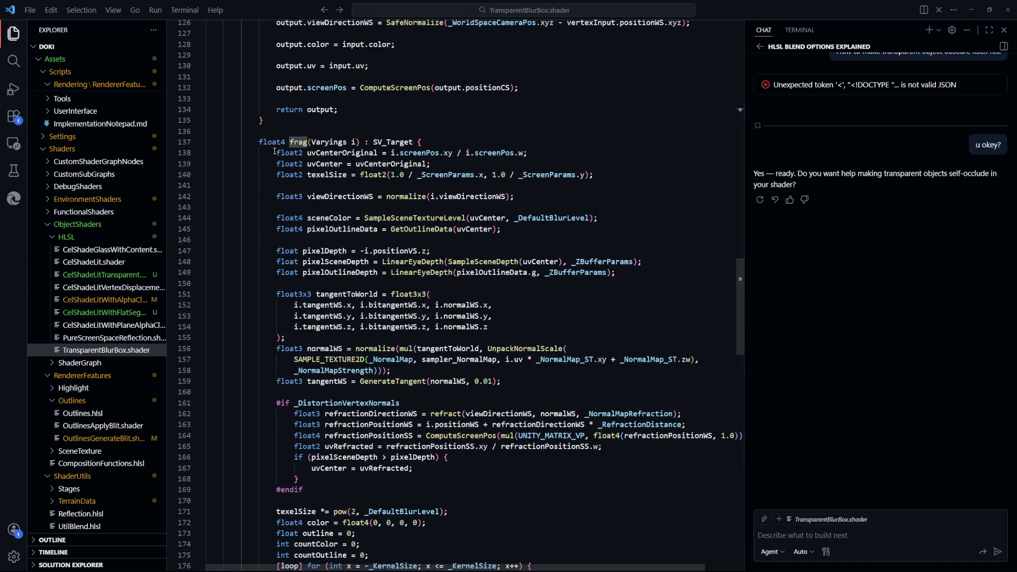
{"action": "scroll", "coordinate": [274, 151], "scroll_direction": "down", "scroll_amount": 2}
{"action": "left_click_drag", "start_coordinate": [325, 286], "coordinate": [492, 377]}
{"action": "left_click", "coordinate": [494, 373]}
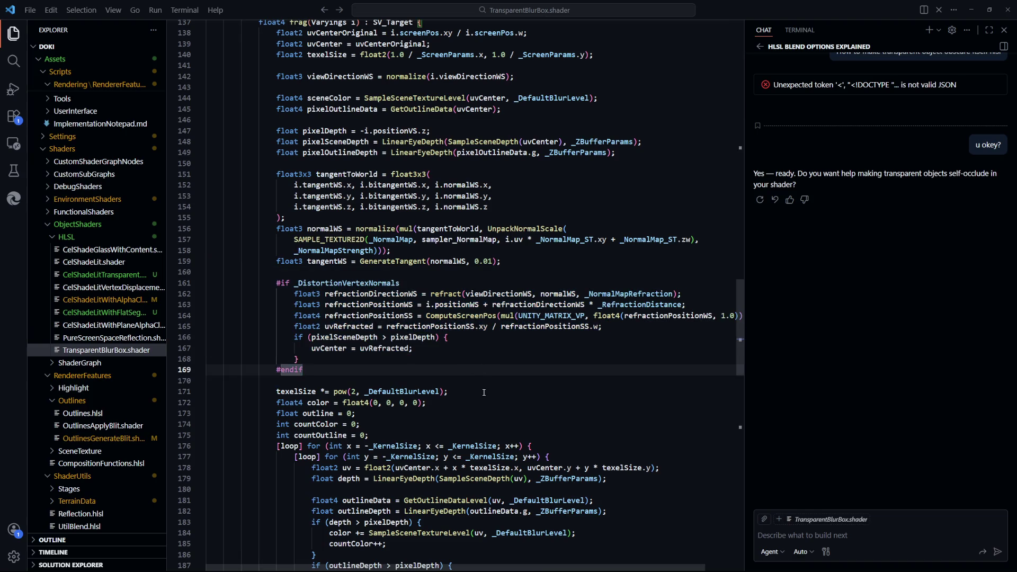
Highlight the texel size line and the blurred scene-colour sampling loop below it
{"action": "scroll", "coordinate": [484, 371], "scroll_direction": "down", "scroll_amount": 3}
{"action": "left_click_drag", "start_coordinate": [512, 163], "coordinate": [301, 239]}
{"action": "left_click", "coordinate": [449, 271]}
{"action": "scroll", "coordinate": [283, 218], "scroll_direction": "down", "scroll_amount": 2}
{"action": "scroll", "coordinate": [283, 217], "scroll_direction": "down", "scroll_amount": 3}
{"action": "left_click", "coordinate": [323, 318]}
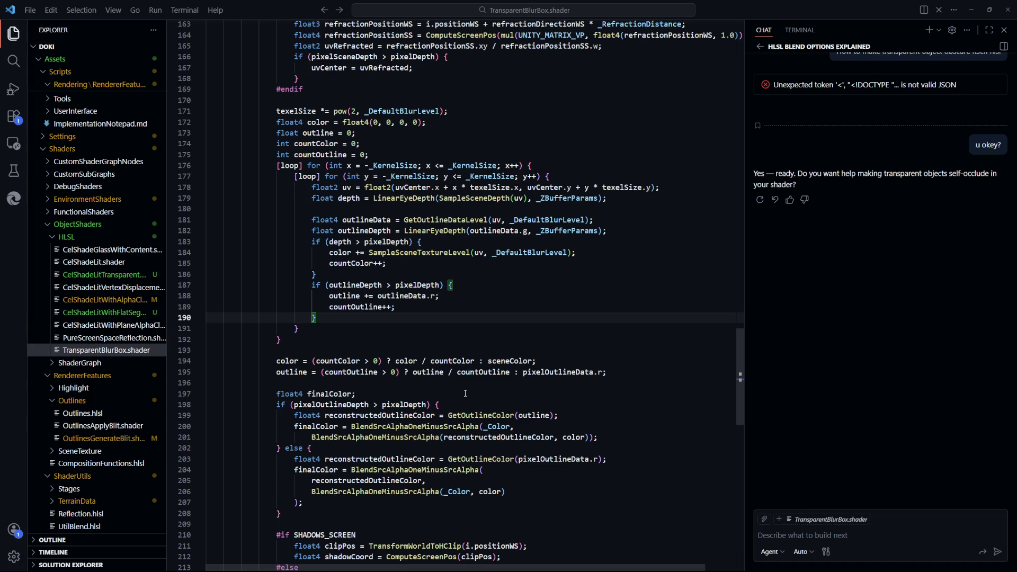
{"action": "left_click", "coordinate": [436, 332]}
{"action": "scroll", "coordinate": [477, 361], "scroll_direction": "up", "scroll_amount": 3}
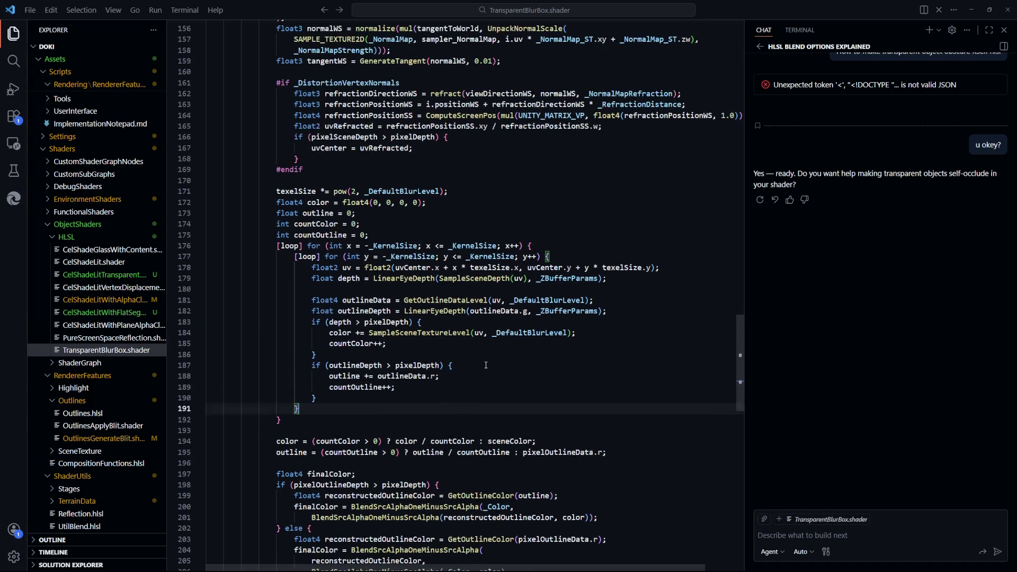
{"action": "scroll", "coordinate": [502, 376], "scroll_direction": "down", "scroll_amount": 3}
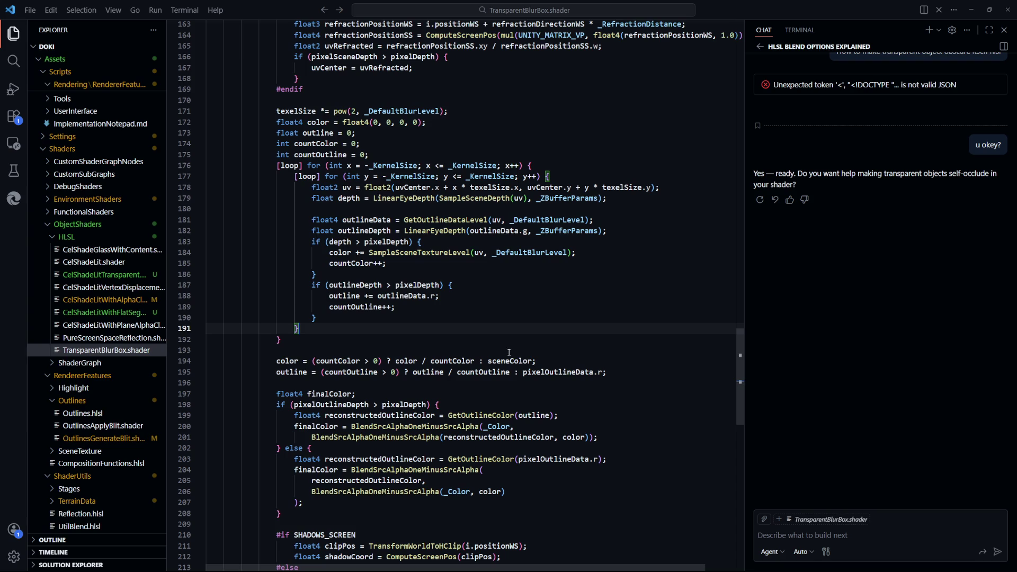
{"action": "scroll", "coordinate": [525, 357], "scroll_direction": "down", "scroll_amount": 6}
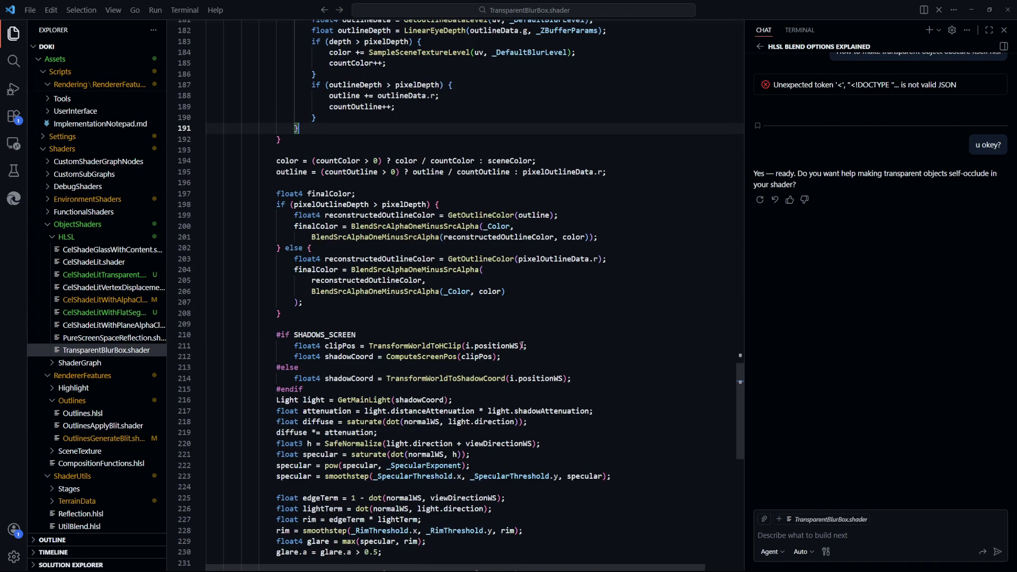
{"action": "scroll", "coordinate": [522, 347], "scroll_direction": "down", "scroll_amount": 3}
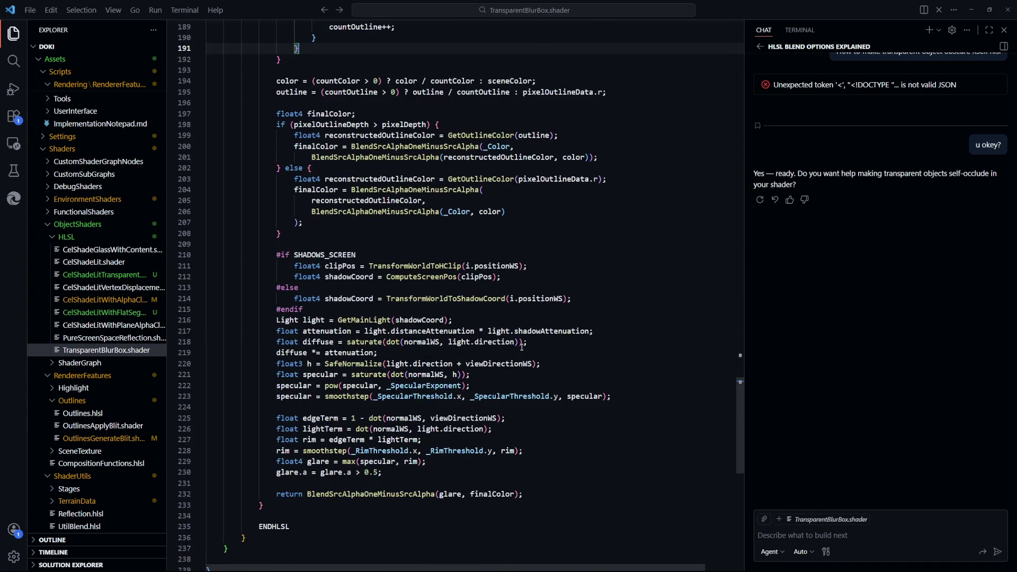
{"action": "scroll", "coordinate": [523, 349], "scroll_direction": "up", "scroll_amount": 5}
{"action": "scroll", "coordinate": [524, 349], "scroll_direction": "up", "scroll_amount": 4}
{"action": "scroll", "coordinate": [523, 351], "scroll_direction": "up", "scroll_amount": 2}
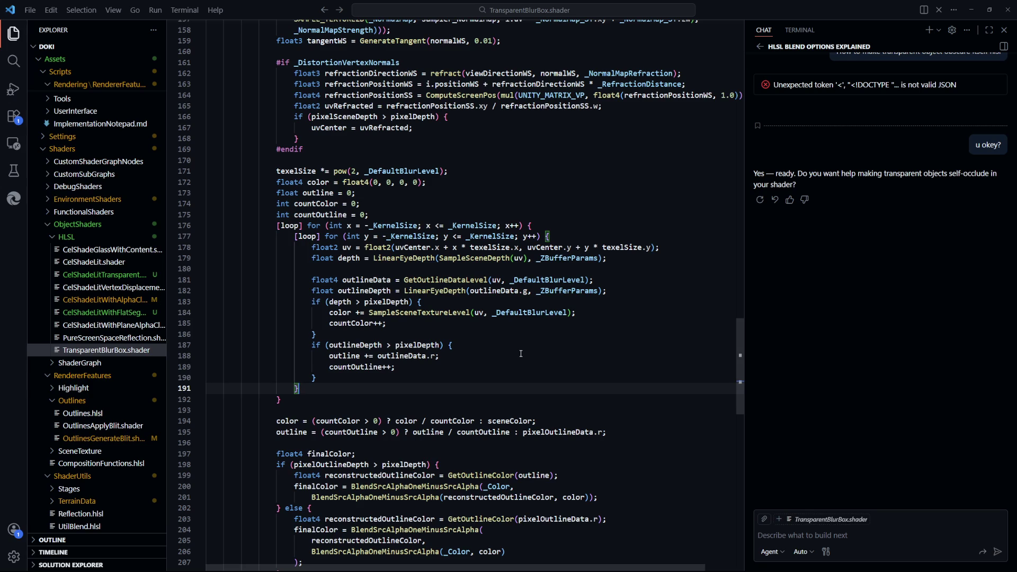
{"action": "scroll", "coordinate": [521, 353], "scroll_direction": "up", "scroll_amount": 3}
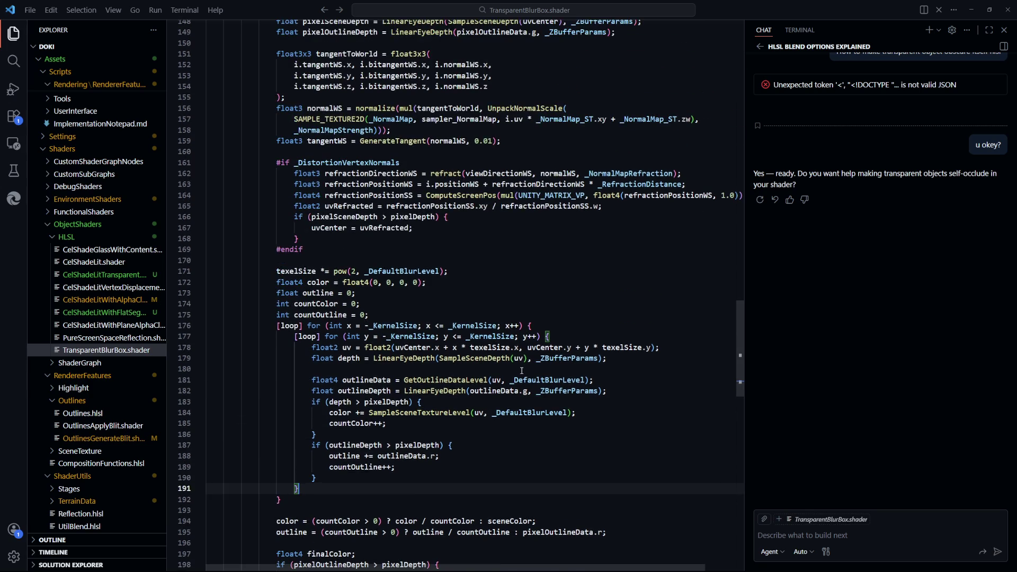
{"action": "scroll", "coordinate": [503, 378], "scroll_direction": "up", "scroll_amount": 2}
{"action": "scroll", "coordinate": [504, 378], "scroll_direction": "up", "scroll_amount": 4}
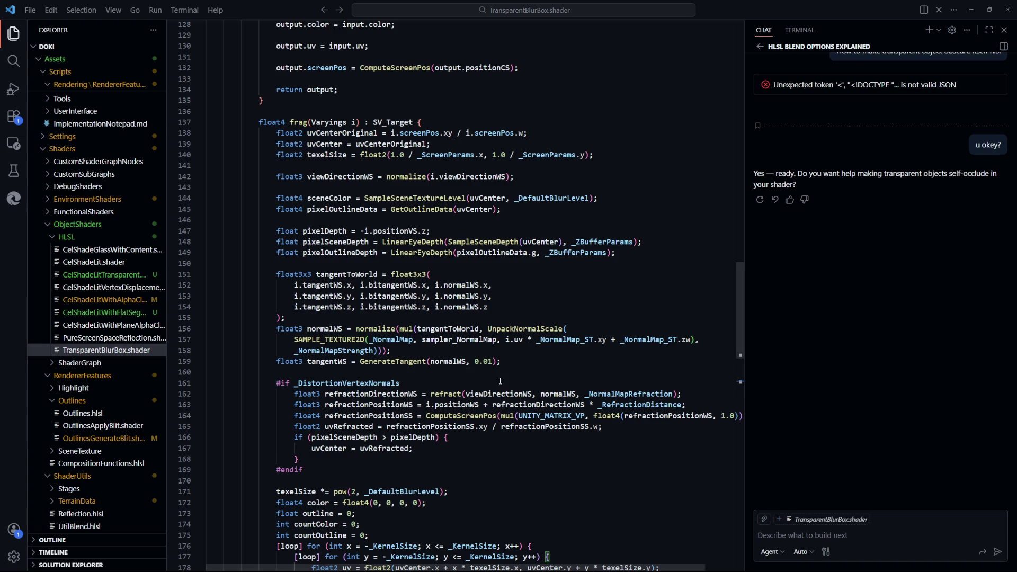
{"action": "scroll", "coordinate": [480, 358], "scroll_direction": "up", "scroll_amount": 1}
{"action": "scroll", "coordinate": [338, 267], "scroll_direction": "down", "scroll_amount": 3}
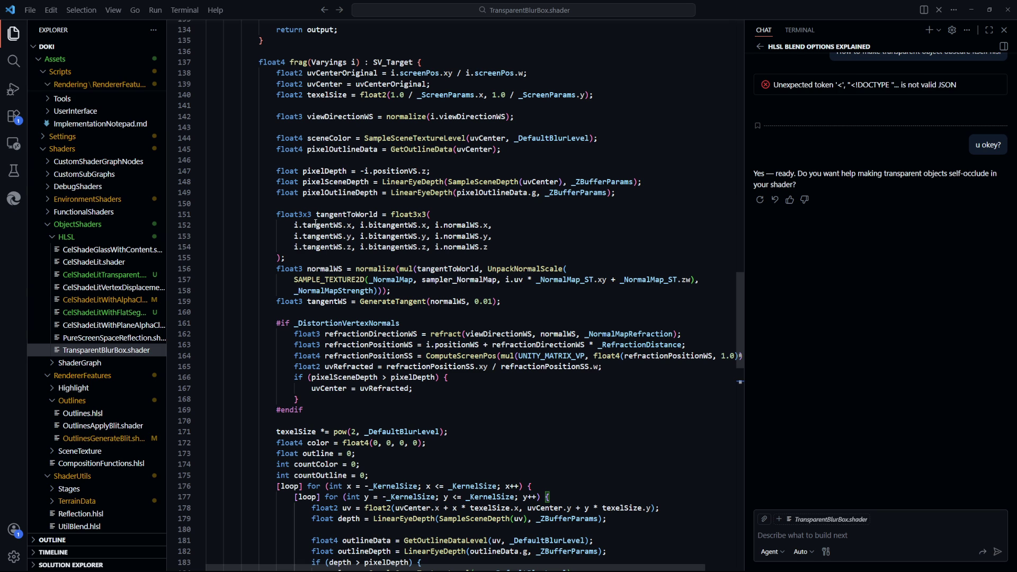
{"action": "scroll", "coordinate": [315, 223], "scroll_direction": "down", "scroll_amount": 2}
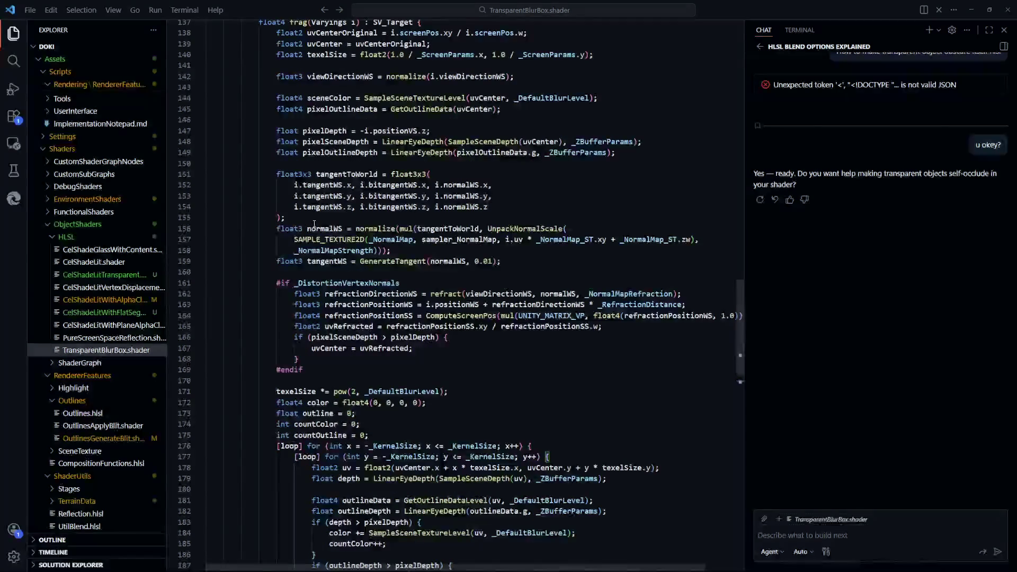
{"action": "left_click", "coordinate": [370, 370]}
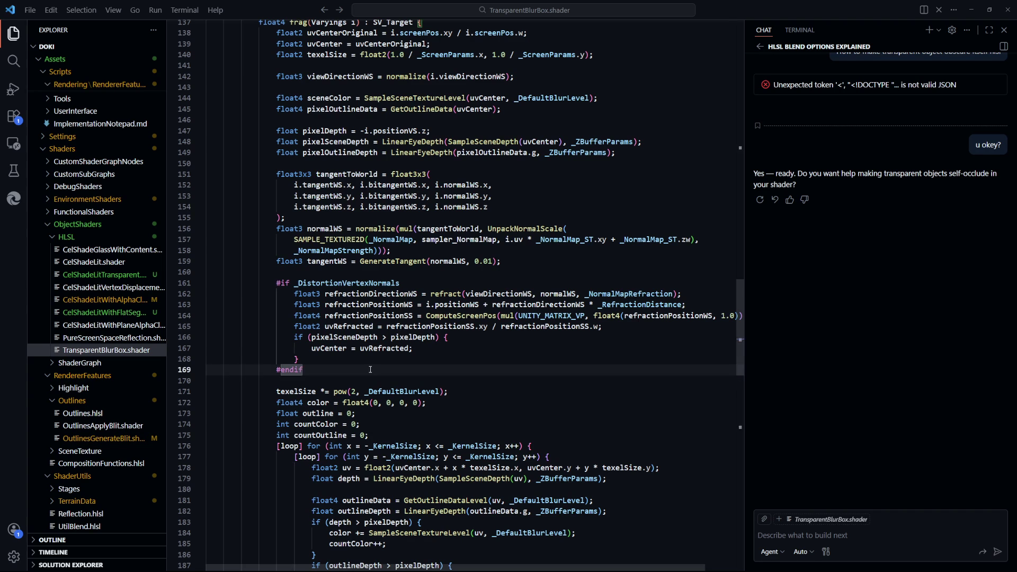
{"action": "scroll", "coordinate": [359, 367], "scroll_direction": "down", "scroll_amount": 3}
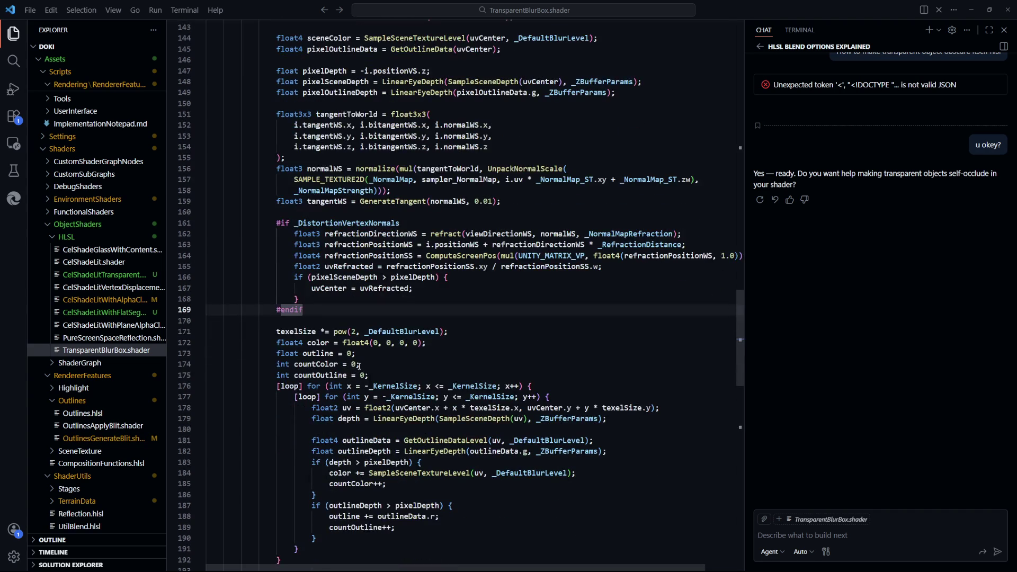
{"action": "scroll", "coordinate": [359, 366], "scroll_direction": "down", "scroll_amount": 5}
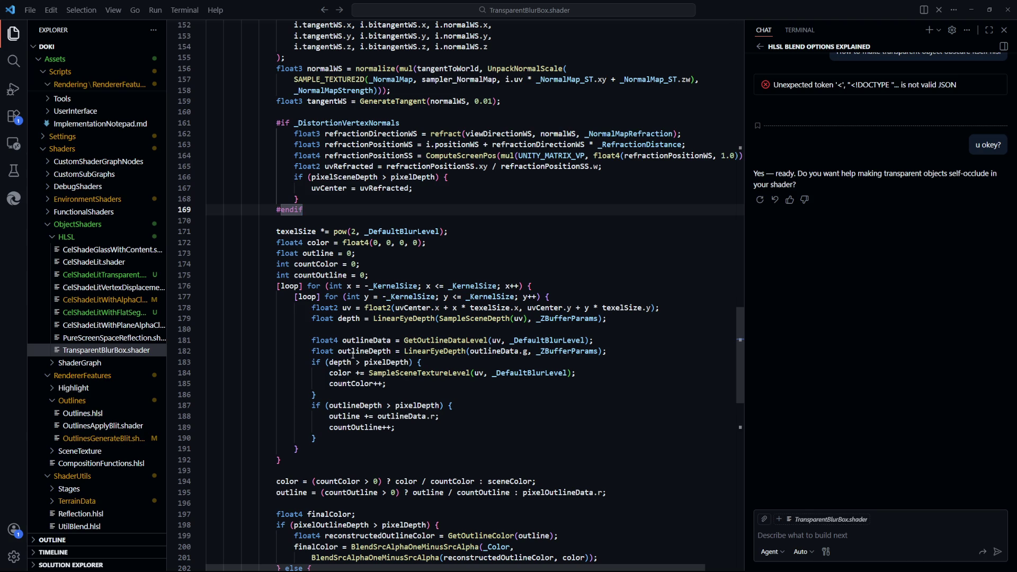
{"action": "scroll", "coordinate": [352, 356], "scroll_direction": "down", "scroll_amount": 5}
{"action": "scroll", "coordinate": [350, 354], "scroll_direction": "down", "scroll_amount": 3}
{"action": "double_click", "coordinate": [329, 339]}
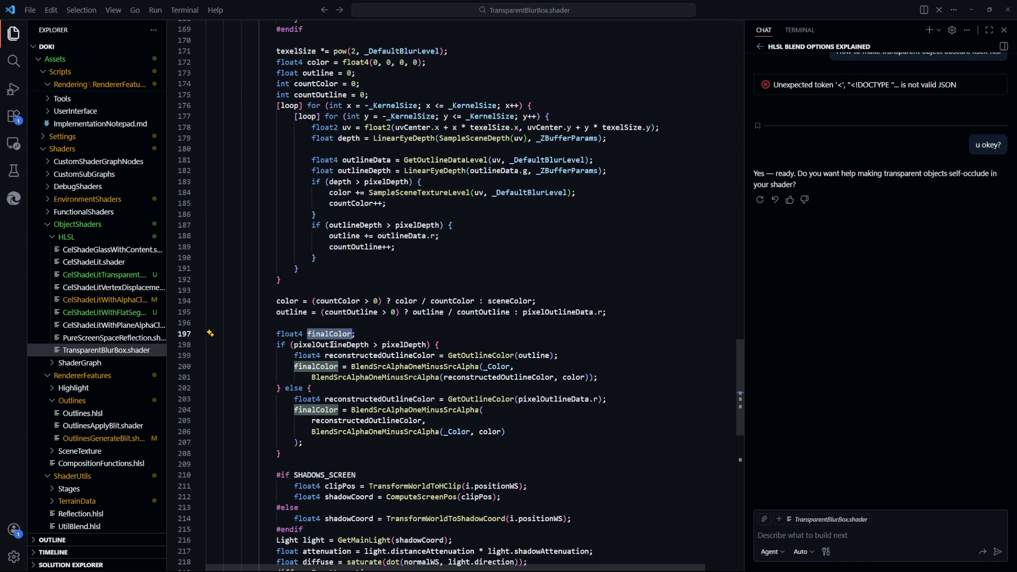
{"action": "scroll", "coordinate": [332, 349], "scroll_direction": "down", "scroll_amount": 2}
{"action": "scroll", "coordinate": [324, 335], "scroll_direction": "down", "scroll_amount": 5}
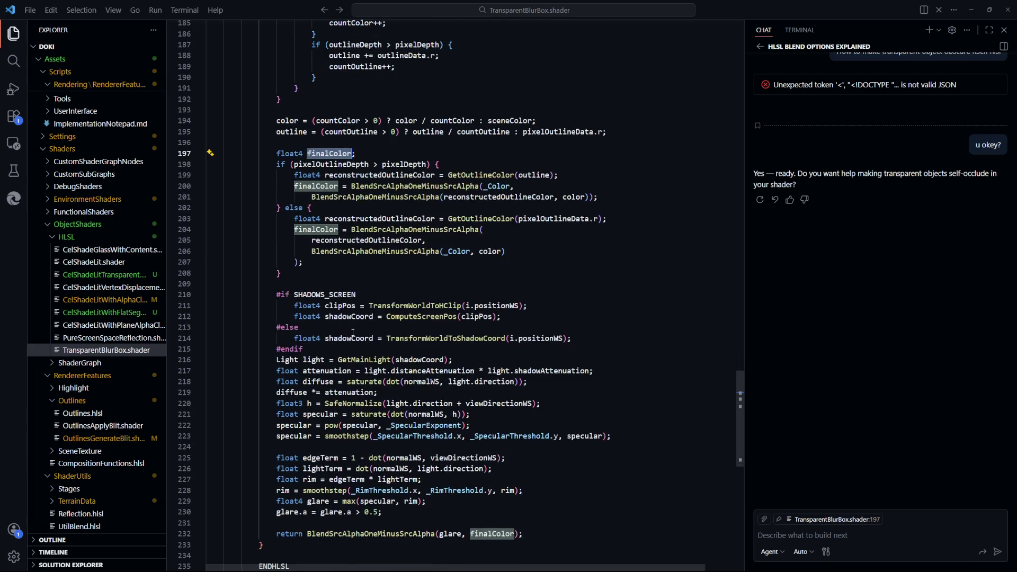
{"action": "scroll", "coordinate": [353, 333], "scroll_direction": "down", "scroll_amount": 2}
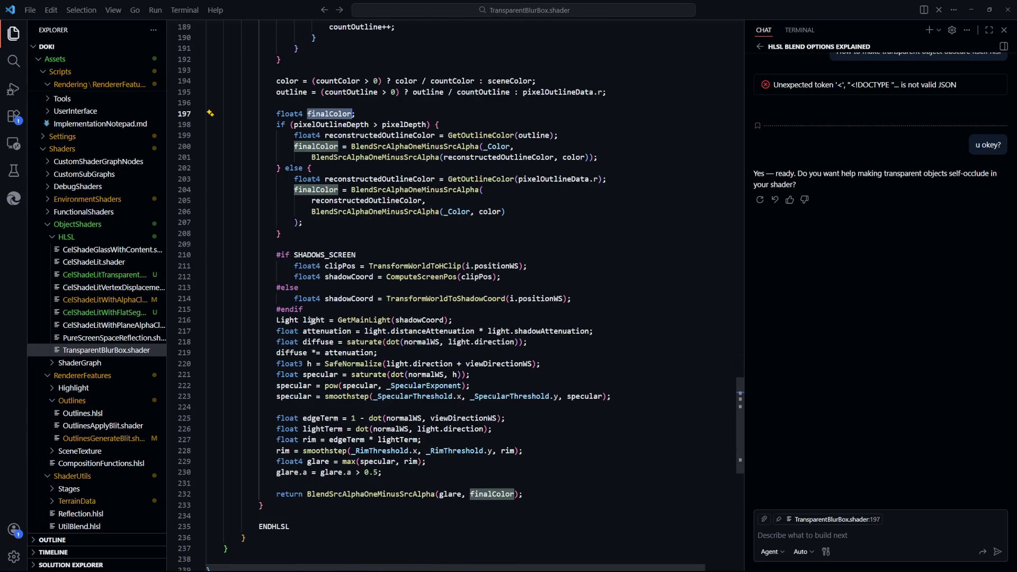
{"action": "scroll", "coordinate": [602, 451], "scroll_direction": "up", "scroll_amount": 6}
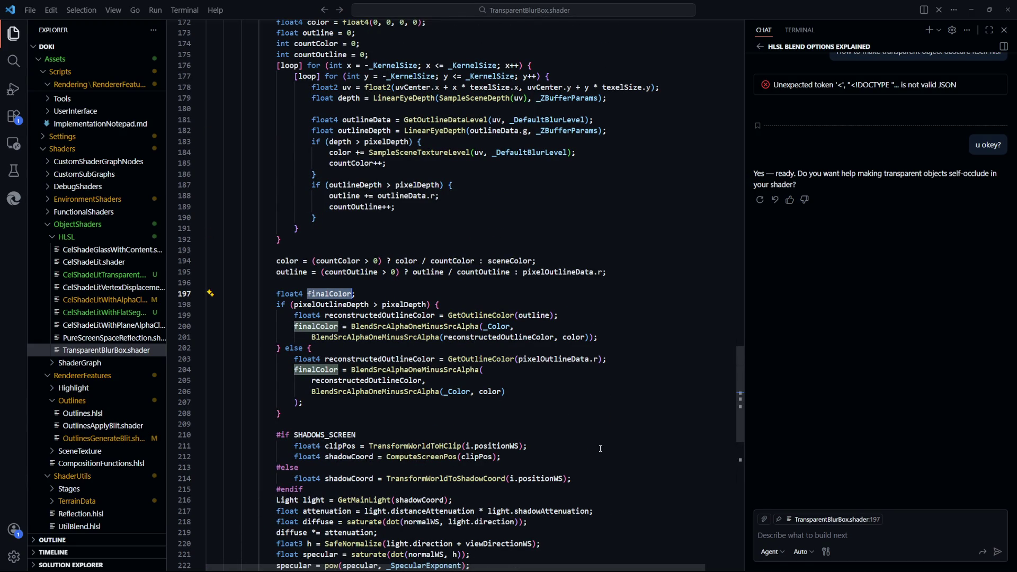
{"action": "left_click", "coordinate": [589, 396]}
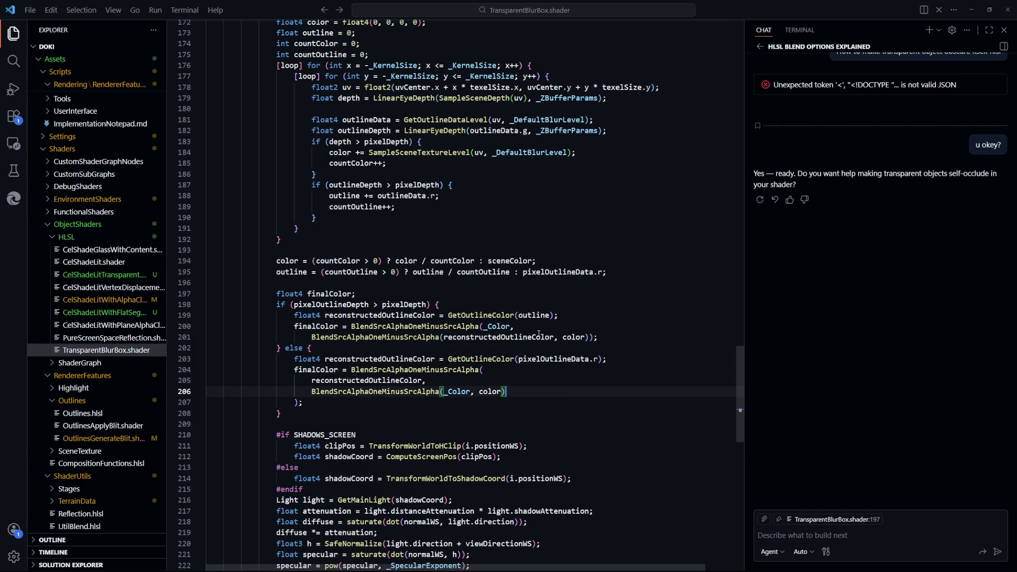
{"action": "left_click", "coordinate": [487, 337]}
{"action": "left_click", "coordinate": [573, 337]}
{"action": "left_click", "coordinate": [540, 396]}
{"action": "key", "text": "Down"}
{"action": "key", "text": "Down"}
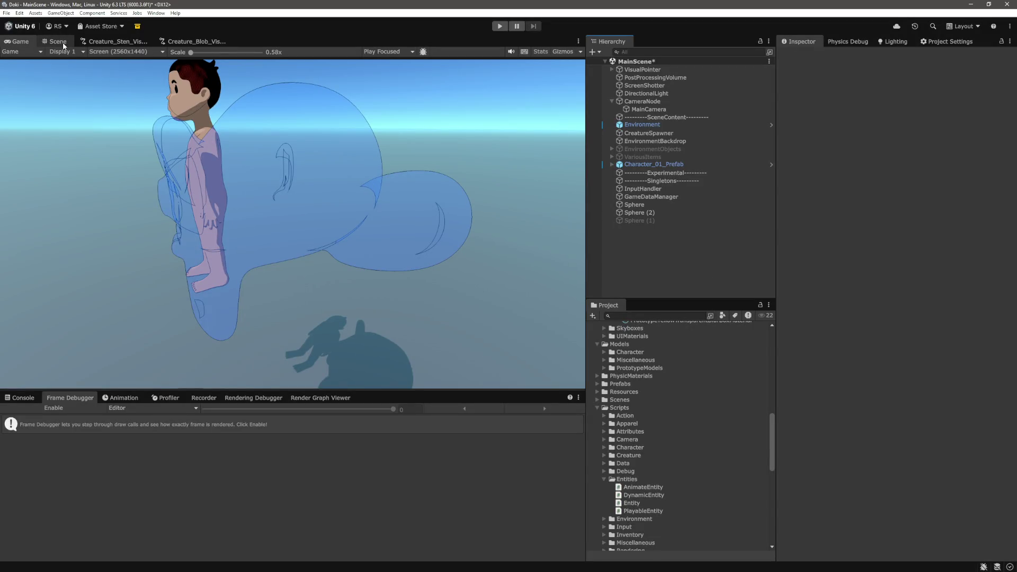
Move Sphere to X -0.99 and Z -3.03
{"action": "left_click", "coordinate": [640, 205]}
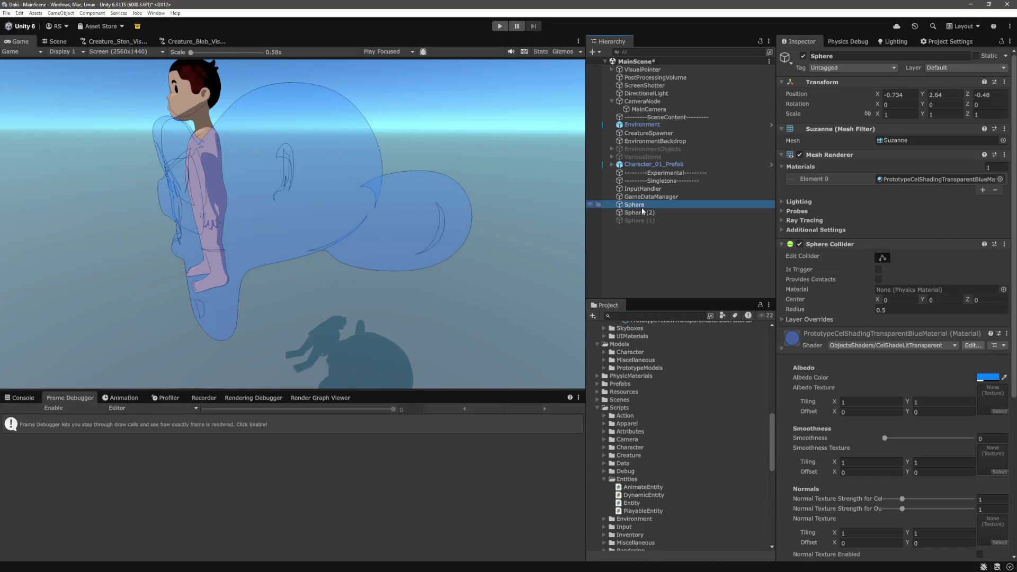
{"action": "left_click_drag", "start_coordinate": [877, 94], "coordinate": [870, 96]}
{"action": "left_click_drag", "start_coordinate": [968, 97], "coordinate": [991, 97]}
{"action": "left_click", "coordinate": [651, 239]}
Copy Sphere's World Transform and paste it onto Sphere (2)
{"action": "left_click", "coordinate": [646, 214]}
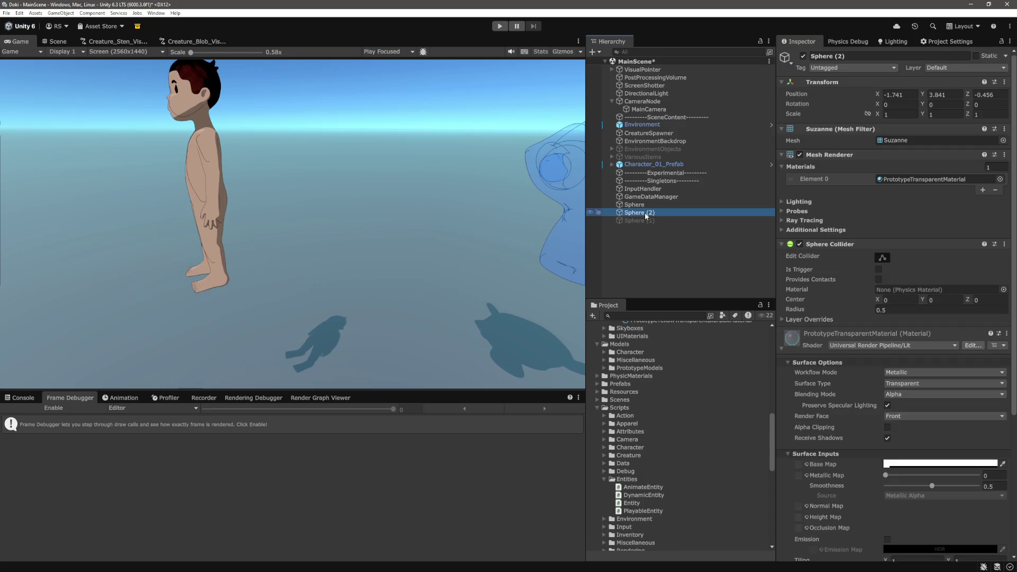
{"action": "left_click", "coordinate": [638, 204]}
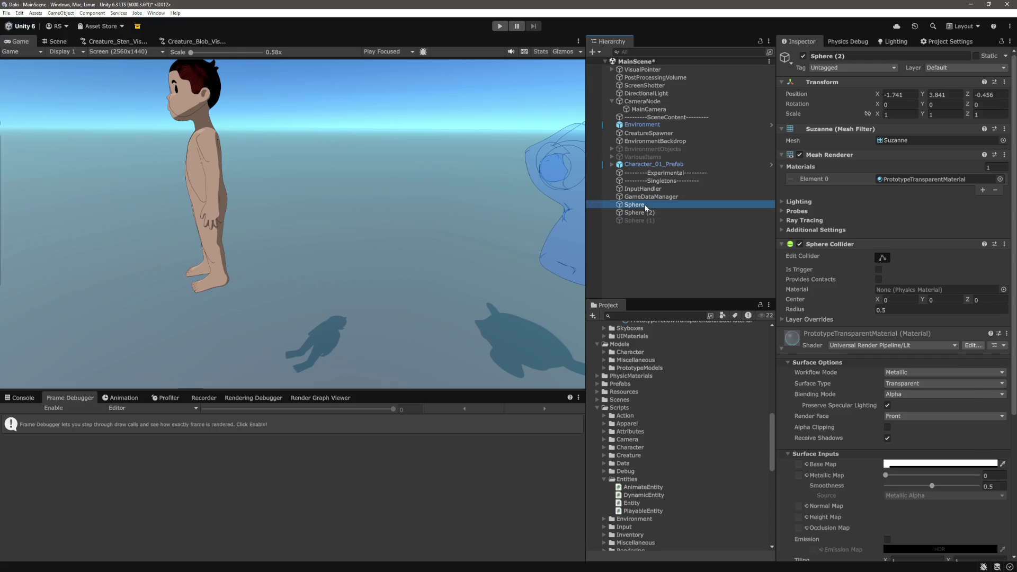
{"action": "right_click", "coordinate": [811, 83]}
{"action": "mouse_move", "coordinate": [854, 144]}
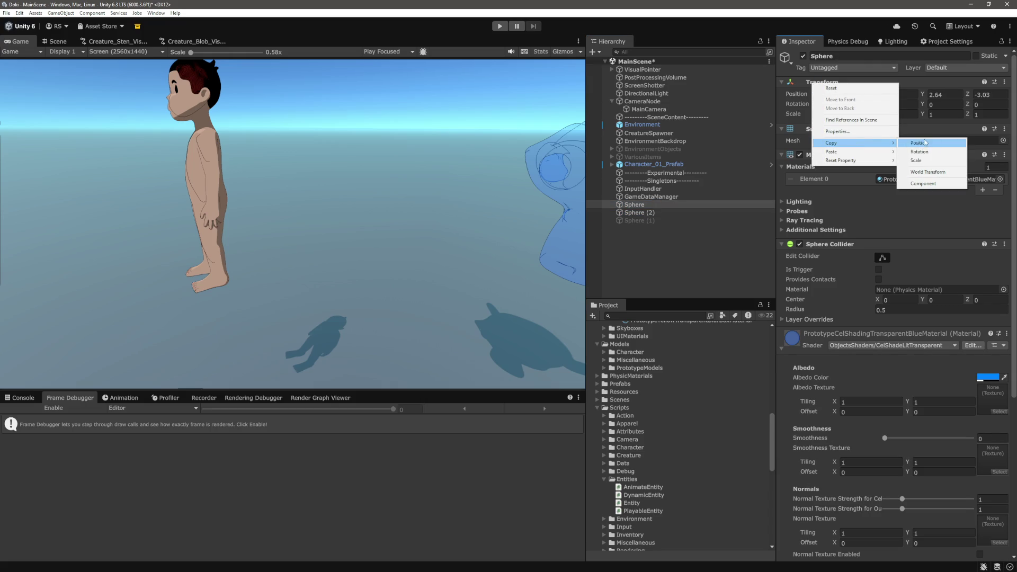
{"action": "left_click", "coordinate": [936, 172]}
{"action": "left_click", "coordinate": [660, 213]}
{"action": "right_click", "coordinate": [811, 82]}
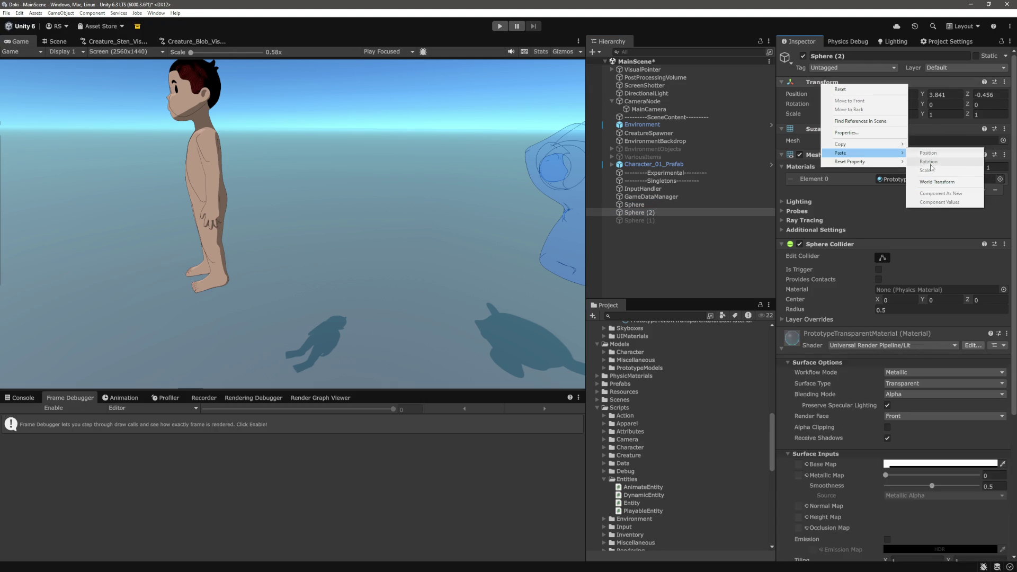
{"action": "left_click", "coordinate": [940, 180]}
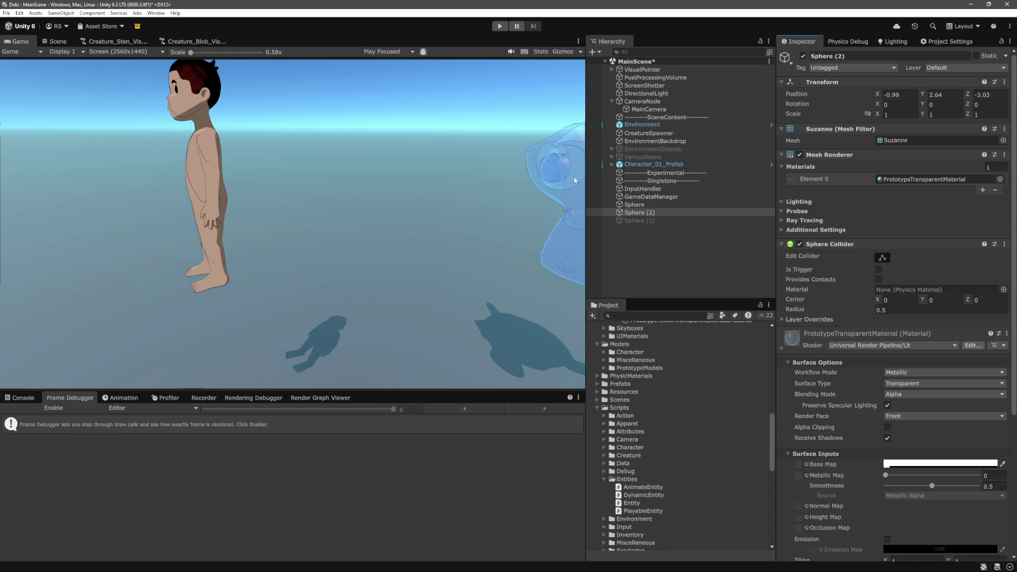
Tilt Sphere (2) to Rotation X -0.52 and bring it closer to Position Z -0.39
{"action": "left_click_drag", "start_coordinate": [880, 103], "coordinate": [873, 108]}
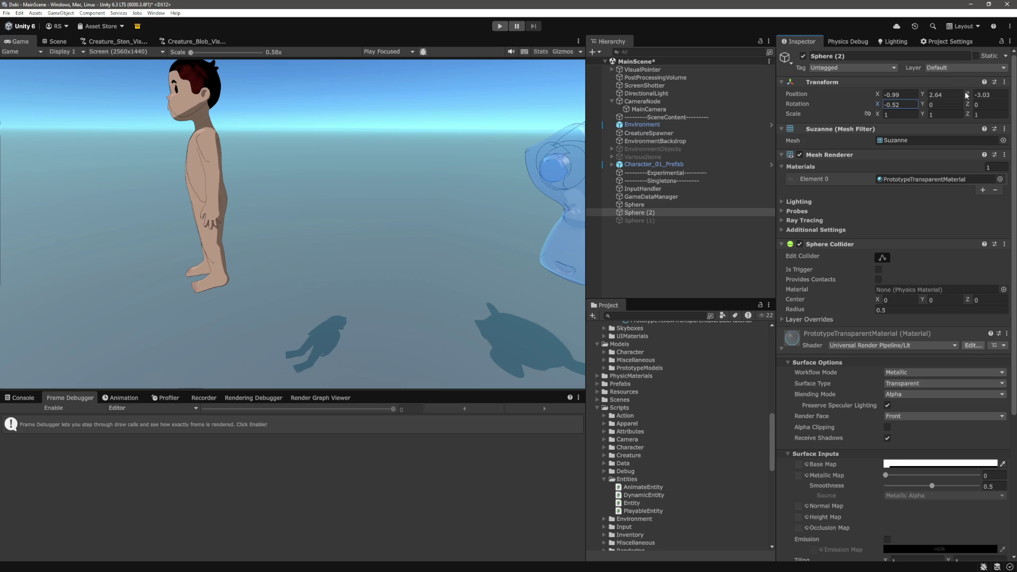
{"action": "mouse_move", "coordinate": [967, 93]}
{"action": "left_mouse_down"}
{"action": "mouse_move", "coordinate": [1008, 97]}
{"action": "mouse_move", "coordinate": [4, 99]}
{"action": "left_mouse_up"}
{"action": "scroll", "coordinate": [700, 345], "scroll_direction": "up", "scroll_amount": 5}
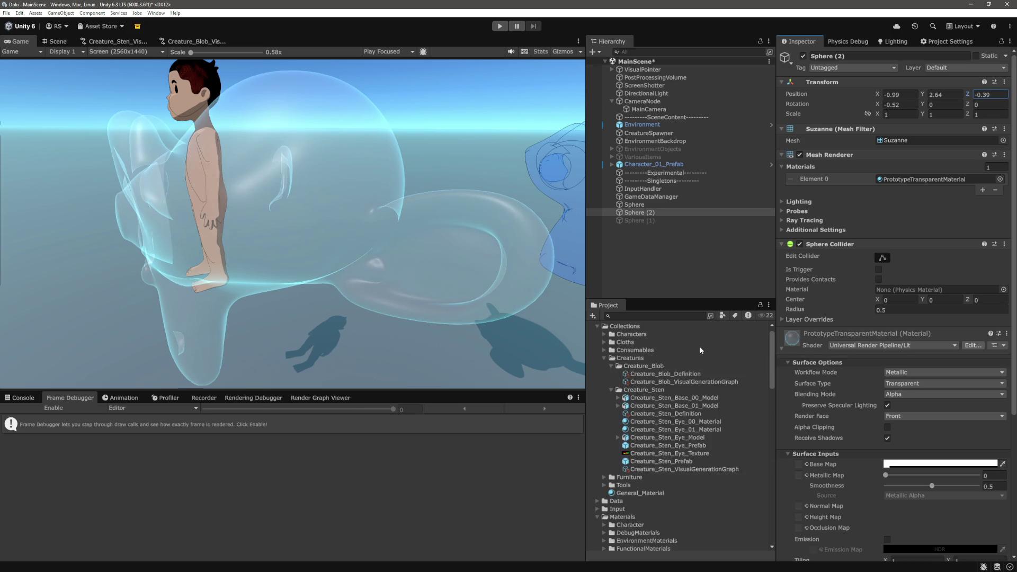
{"action": "scroll", "coordinate": [697, 383], "scroll_direction": "down", "scroll_amount": 1}
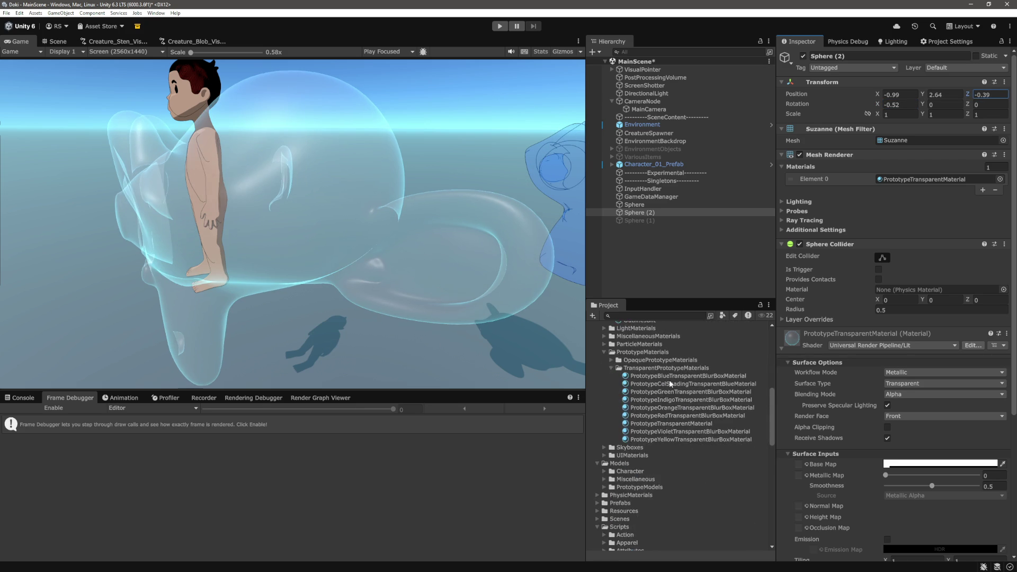
{"action": "left_click", "coordinate": [673, 376]}
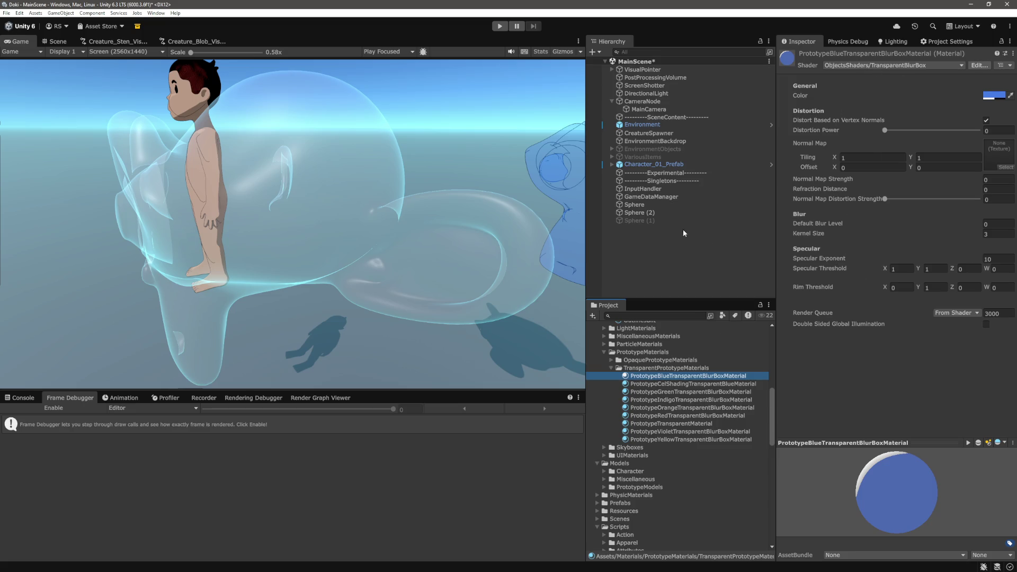
{"action": "left_click", "coordinate": [681, 212]}
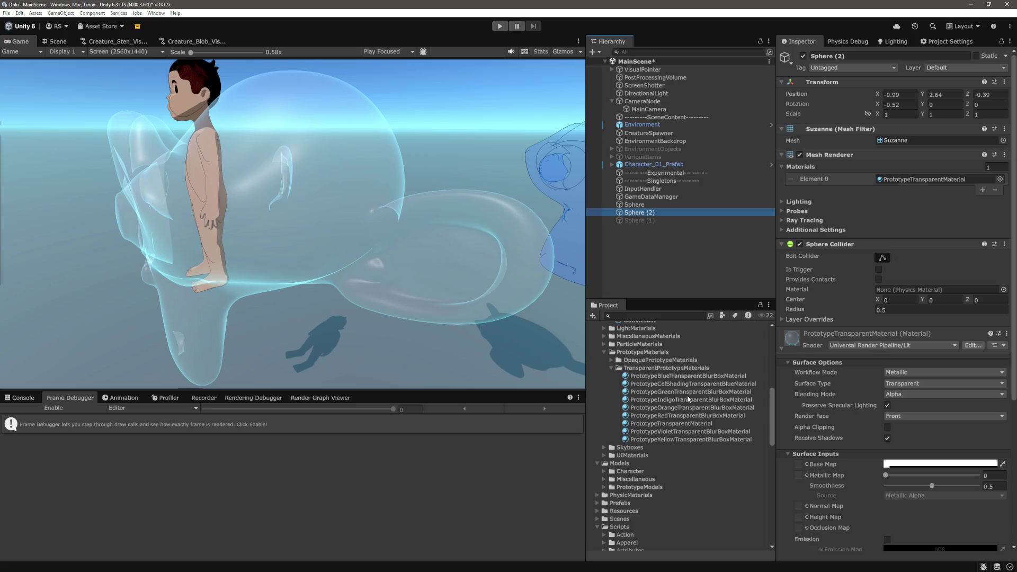
{"action": "left_click", "coordinate": [834, 323]}
Assign PrototypeGreenTransparentBlurBoxMaterial to Element 0 of Sphere (2)'s Mesh Renderer
{"action": "left_click_drag", "start_coordinate": [912, 338], "coordinate": [919, 184]}
{"action": "scroll", "coordinate": [272, 143], "scroll_direction": "up", "scroll_amount": 5}
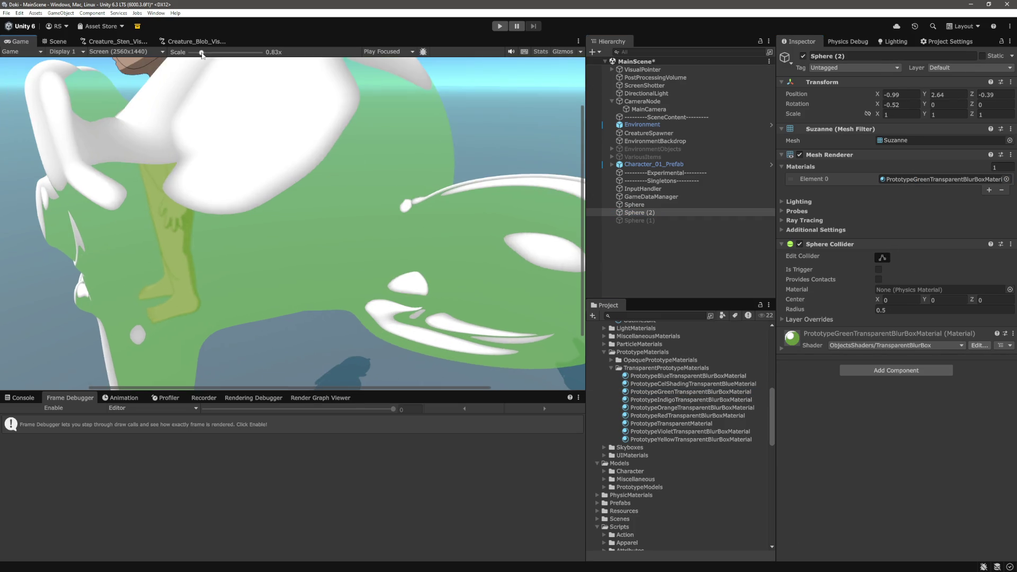
{"action": "scroll", "coordinate": [271, 142], "scroll_direction": "up", "scroll_amount": 2}
{"action": "scroll", "coordinate": [370, 198], "scroll_direction": "up", "scroll_amount": 2}
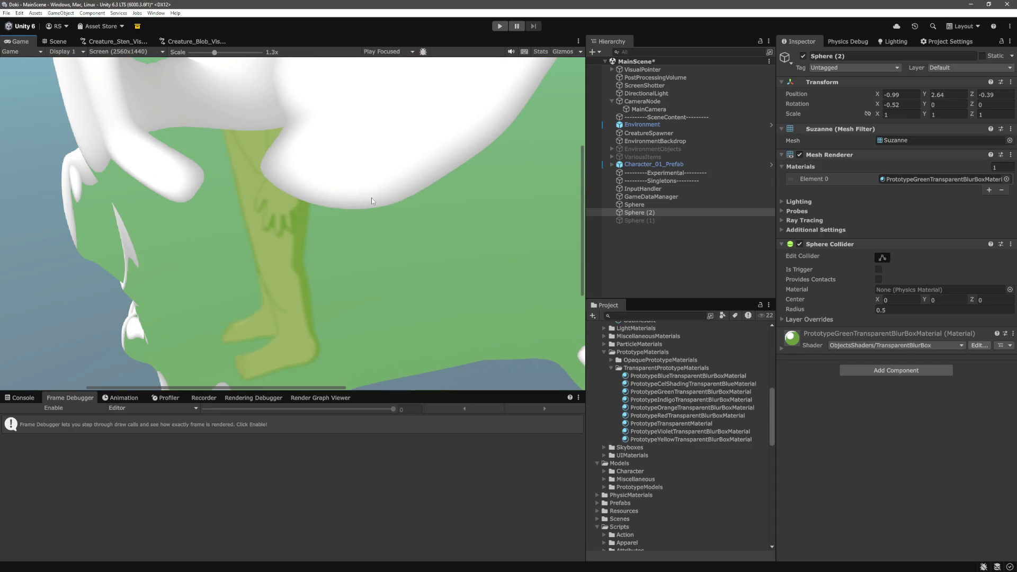
{"action": "scroll", "coordinate": [273, 271], "scroll_direction": "up", "scroll_amount": 2}
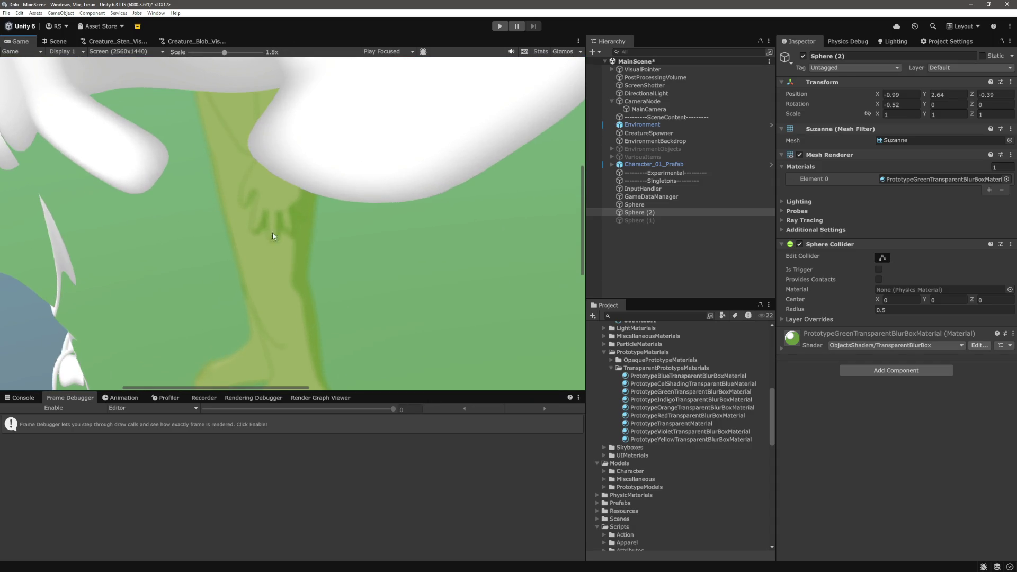
{"action": "scroll", "coordinate": [214, 177], "scroll_direction": "down", "scroll_amount": 1}
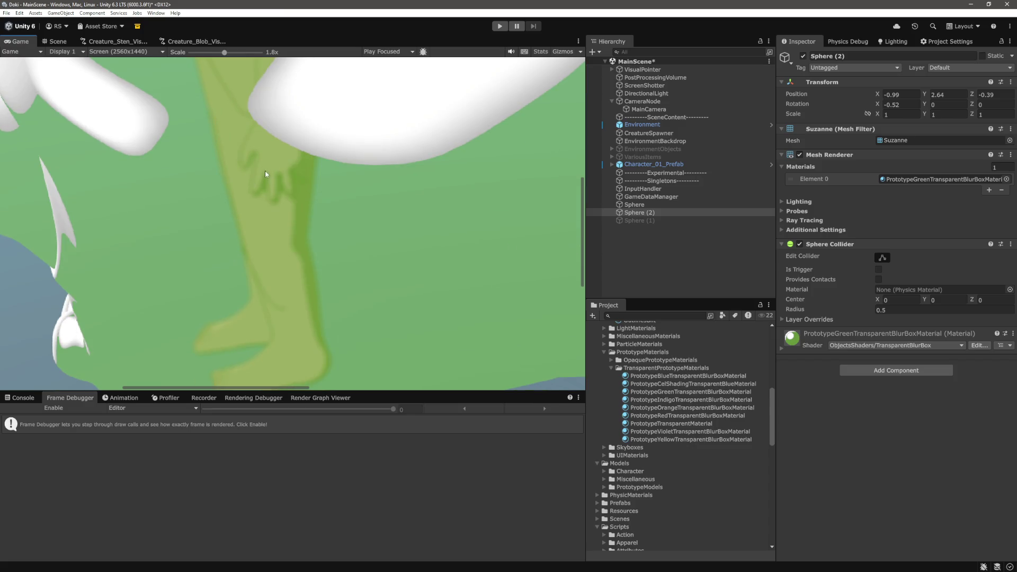
{"action": "scroll", "coordinate": [284, 225], "scroll_direction": "down", "scroll_amount": 3}
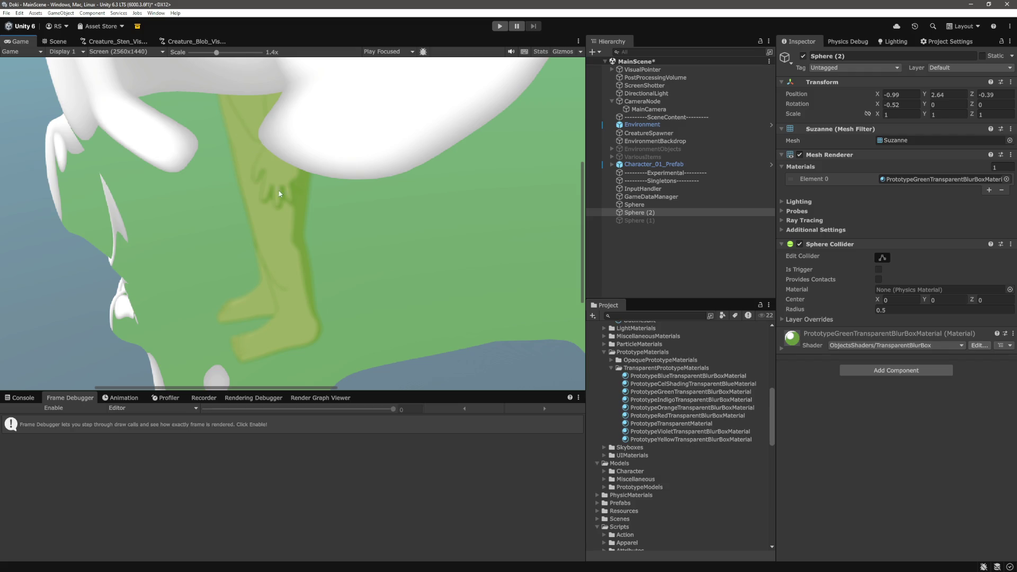
Expand the green material's properties and raise Distortion Power to 72
{"action": "left_click", "coordinate": [781, 349]}
{"action": "scroll", "coordinate": [894, 424], "scroll_direction": "down", "scroll_amount": 3}
{"action": "mouse_move", "coordinate": [909, 325]}
{"action": "left_mouse_down"}
{"action": "mouse_move", "coordinate": [886, 327]}
{"action": "mouse_move", "coordinate": [941, 328]}
{"action": "mouse_move", "coordinate": [891, 327]}
{"action": "left_mouse_up"}
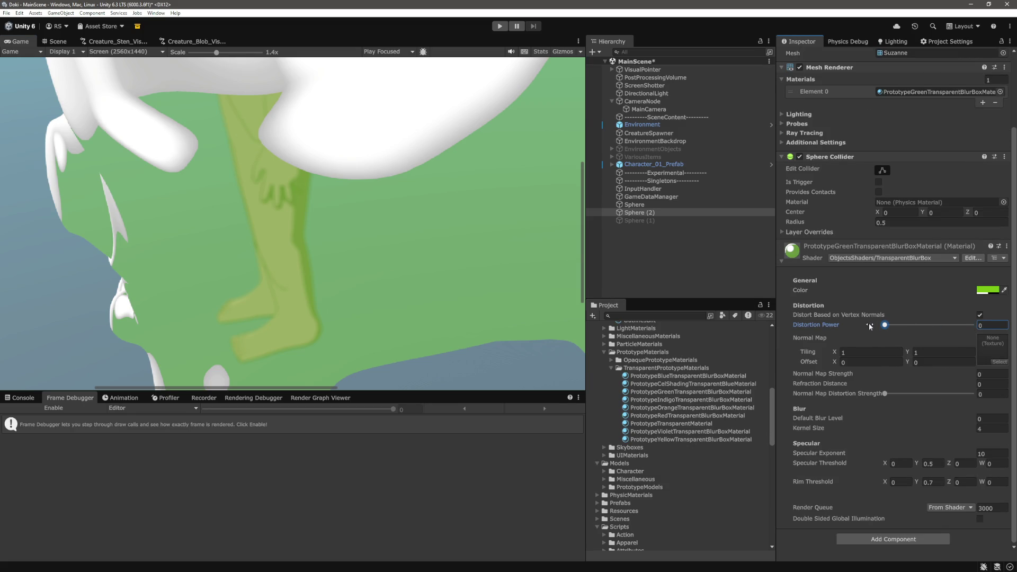
Test Distortion Power and normal map distortion strength, return Distortion Power to 0, toggle vertex-normal distortion
{"action": "left_click", "coordinate": [893, 324]}
{"action": "mouse_move", "coordinate": [884, 394]}
{"action": "left_mouse_down"}
{"action": "mouse_move", "coordinate": [940, 394]}
{"action": "mouse_move", "coordinate": [836, 396]}
{"action": "left_mouse_up"}
{"action": "left_click_drag", "start_coordinate": [894, 325], "coordinate": [874, 326]}
{"action": "left_click", "coordinate": [980, 314]}
{"action": "left_click", "coordinate": [981, 314]}
Assign Water_NormalMap as the green material's normal map
{"action": "left_click", "coordinate": [1000, 362]}
{"action": "scroll", "coordinate": [832, 466], "scroll_direction": "down", "scroll_amount": 15}
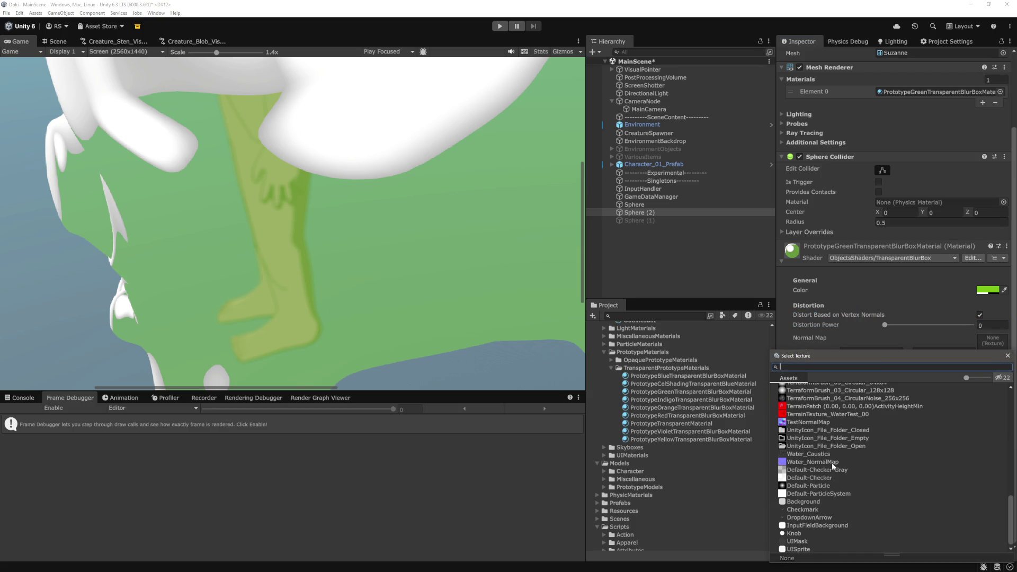
{"action": "left_click", "coordinate": [832, 462]}
{"action": "left_click", "coordinate": [1008, 356]}
Set normal map distortion strength 0.184, Normal Map Strength 1, and lower Refraction Distance to 0.13
{"action": "left_click_drag", "start_coordinate": [961, 394], "coordinate": [902, 403]}
{"action": "left_click_drag", "start_coordinate": [973, 377], "coordinate": [970, 377]}
{"action": "left_click", "coordinate": [991, 374]}
{"action": "type", "text": "1"}
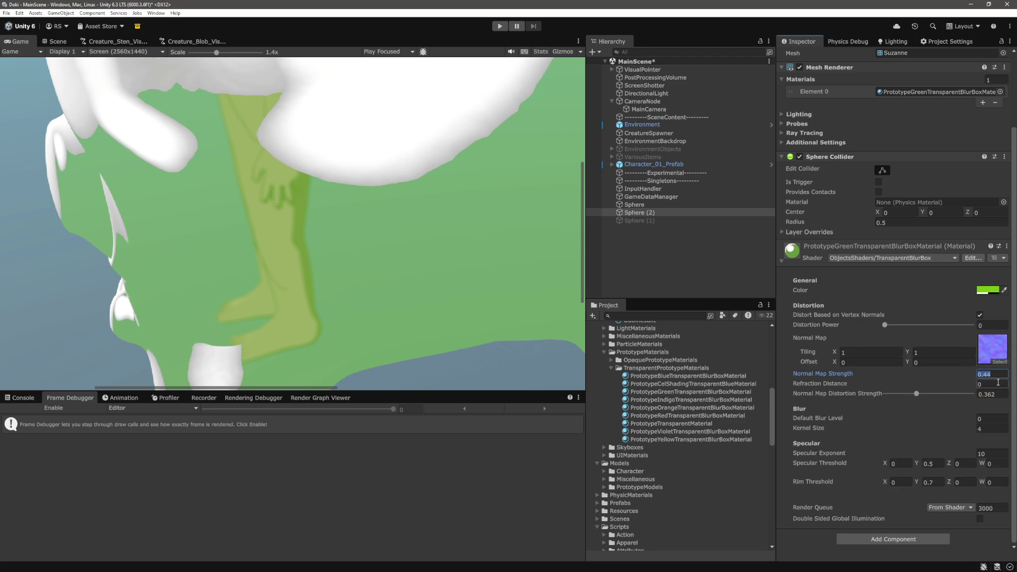
{"action": "left_click", "coordinate": [994, 384]}
{"action": "type", "text": "1"}
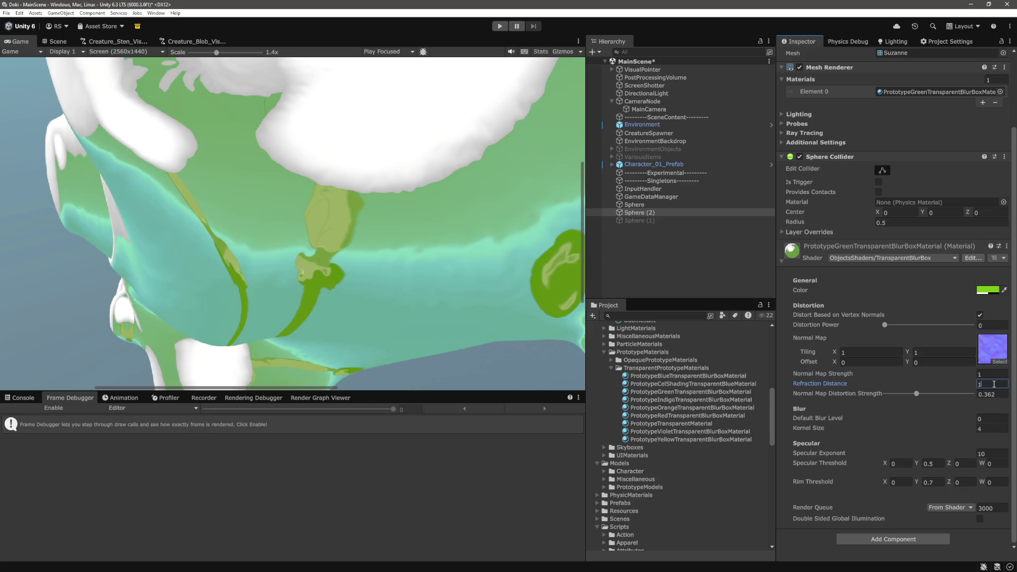
{"action": "left_click_drag", "start_coordinate": [945, 383], "coordinate": [927, 383]}
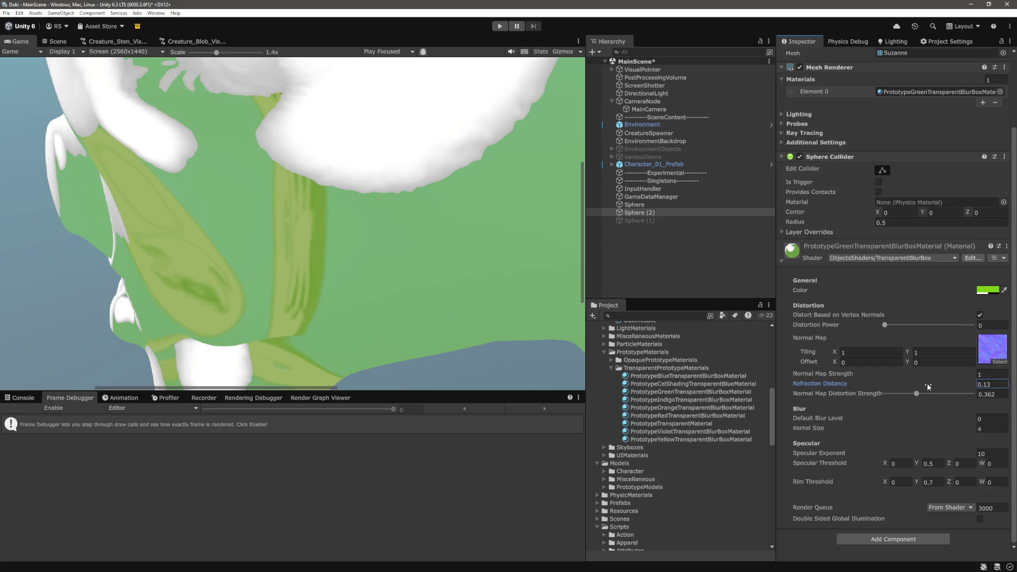
Clear the Normal Map slot to None in the texture picker
{"action": "left_click", "coordinate": [1000, 362]}
{"action": "scroll", "coordinate": [978, 403], "scroll_direction": "up", "scroll_amount": 20}
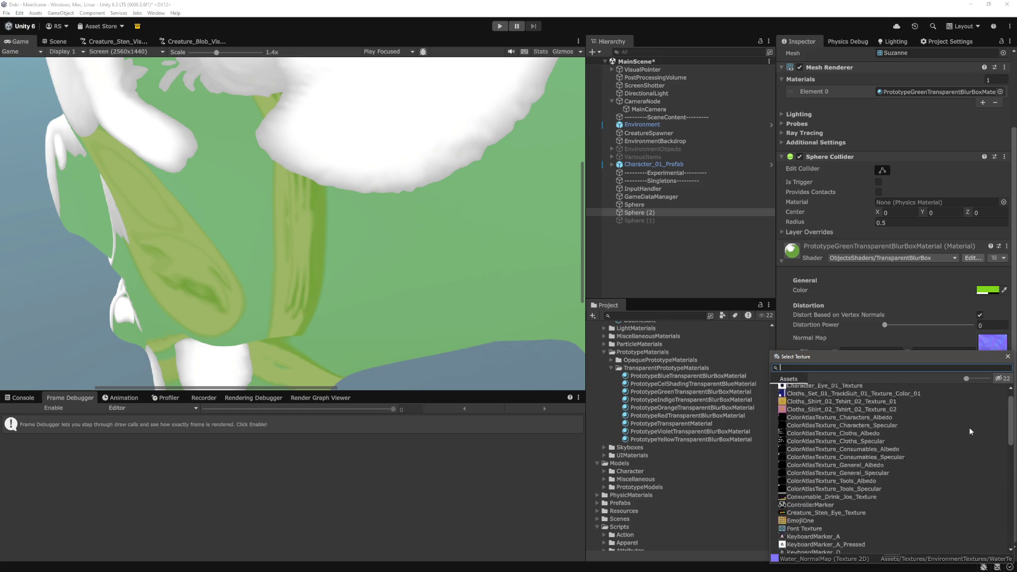
{"action": "left_click", "coordinate": [822, 388]}
{"action": "left_click", "coordinate": [1008, 356]}
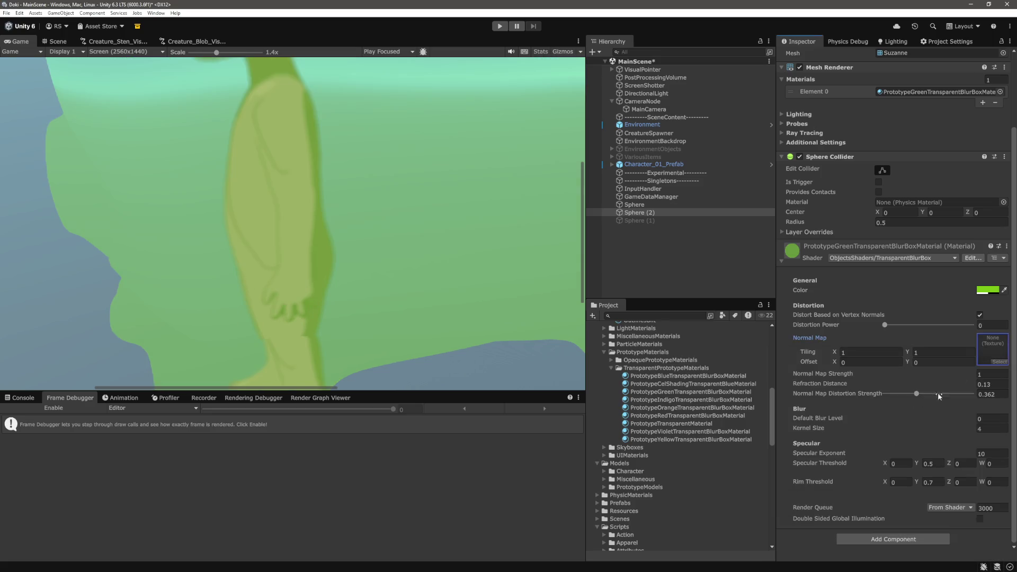
Adjust Refraction Distance upward and briefly push Distortion Power to 591
{"action": "left_click", "coordinate": [969, 388]}
{"action": "left_click_drag", "start_coordinate": [968, 388], "coordinate": [940, 390]}
{"action": "left_click_drag", "start_coordinate": [885, 324], "coordinate": [936, 325]}
{"action": "left_click", "coordinate": [918, 394]}
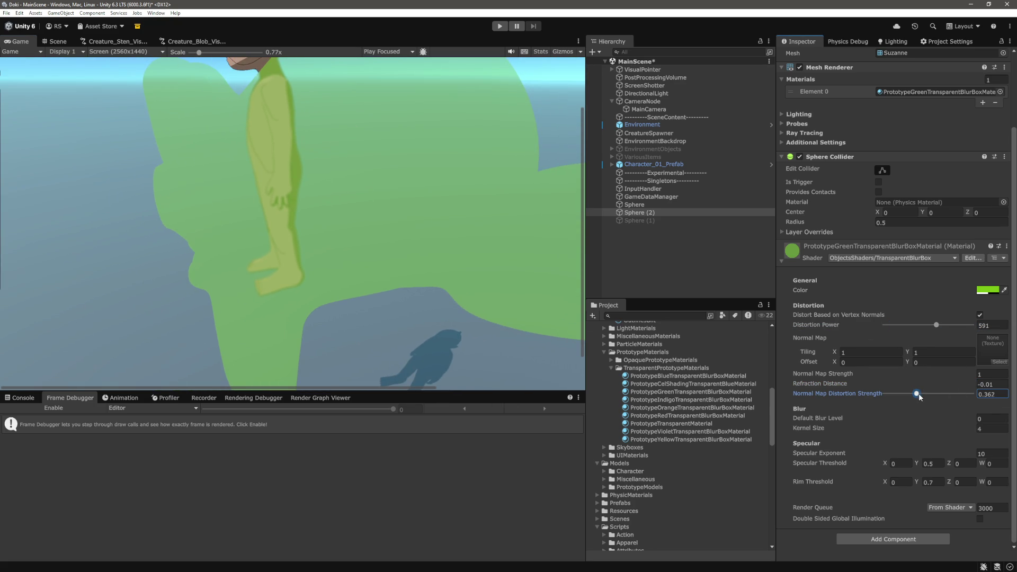
{"action": "left_click_drag", "start_coordinate": [959, 388], "coordinate": [959, 387]}
{"action": "type", "text": "0.11"}
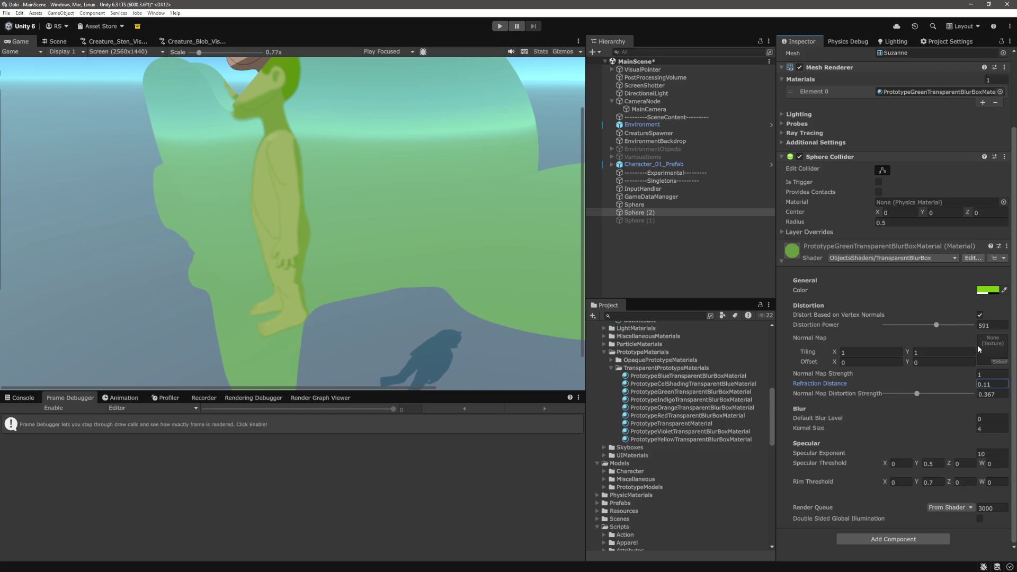
Uncheck Distort Based on Vertex Normals; set Distortion Power and Normal Map Distortion Strength to 0
{"action": "left_click", "coordinate": [980, 315]}
{"action": "left_click_drag", "start_coordinate": [939, 328], "coordinate": [880, 326]}
{"action": "left_click", "coordinate": [990, 394]}
{"action": "type", "text": "0"}
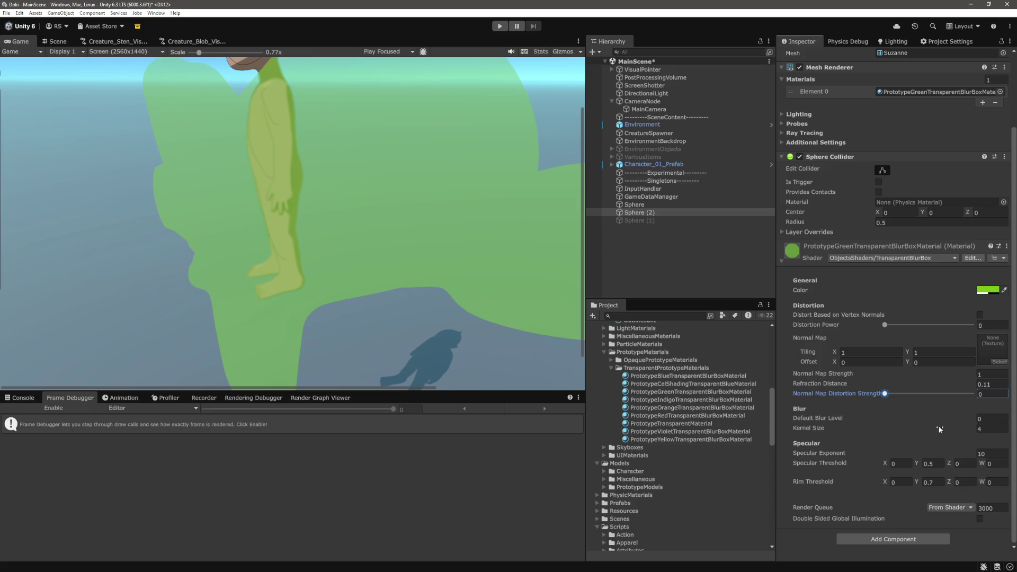
Set Default Blur Level and Kernel Size to 3, then view the blurred character
{"action": "left_click", "coordinate": [994, 430]}
{"action": "type", "text": "3"}
{"action": "type", "text": "2"}
{"action": "left_click", "coordinate": [997, 418]}
{"action": "key", "text": "BackSpace"}
{"action": "type", "text": "3"}
{"action": "left_click", "coordinate": [995, 429]}
{"action": "type", "text": "3"}
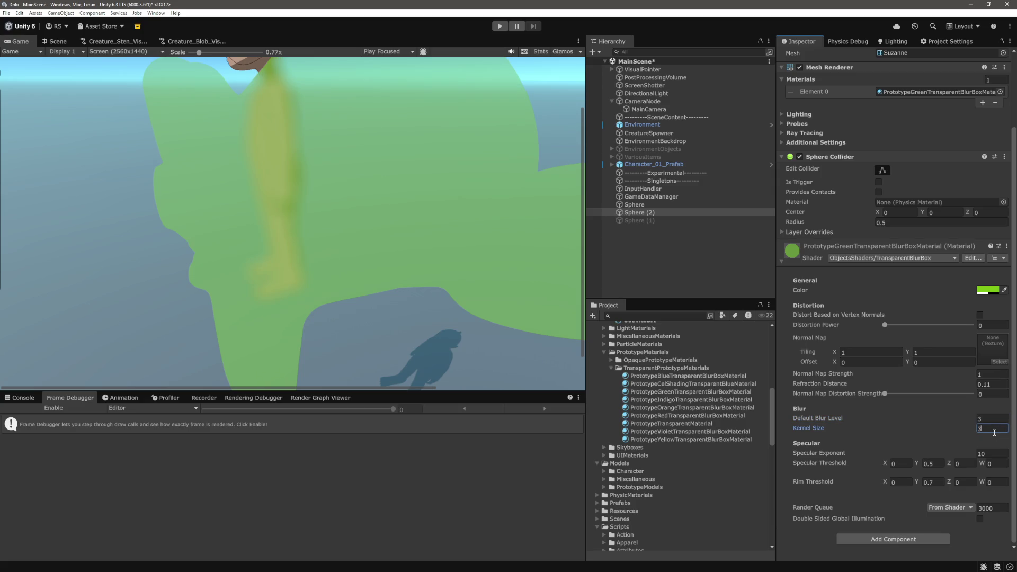
{"action": "left_click_drag", "start_coordinate": [200, 53], "coordinate": [169, 57]}
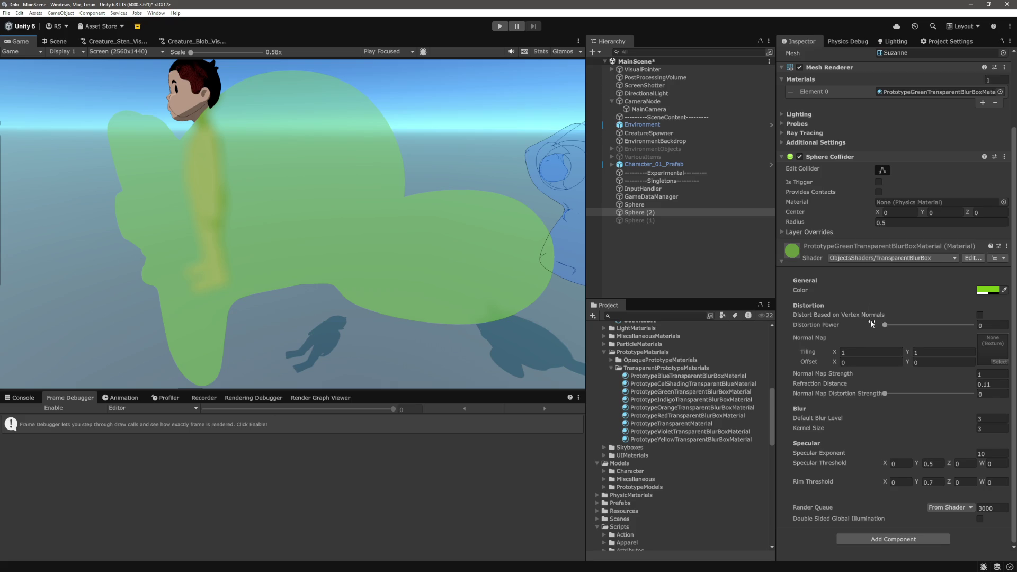
{"action": "left_click", "coordinate": [679, 252]}
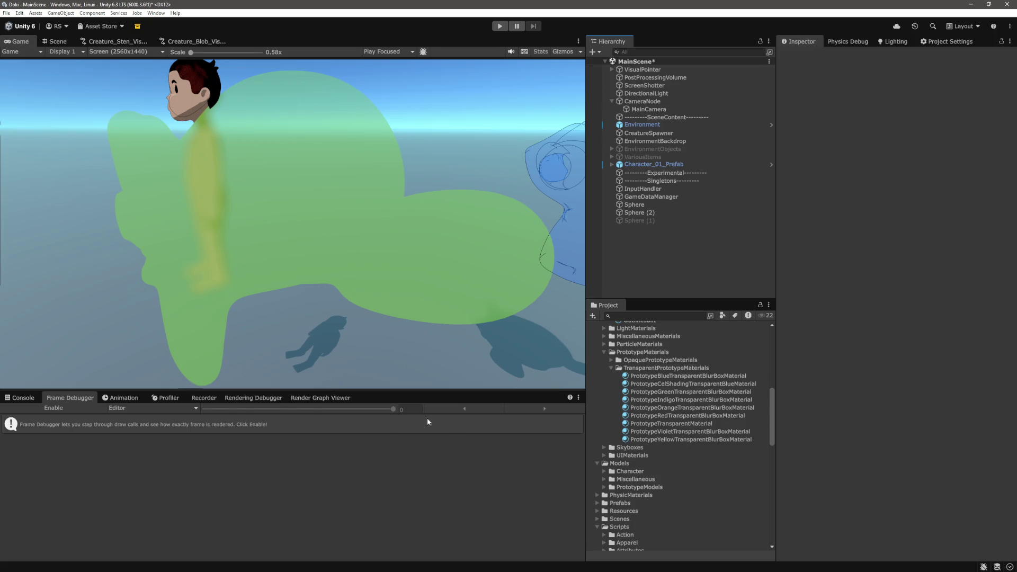
Deactivate Sphere (2) to hide the green blob
{"action": "left_click_drag", "start_coordinate": [482, 392], "coordinate": [482, 389]}
{"action": "left_click", "coordinate": [706, 265]}
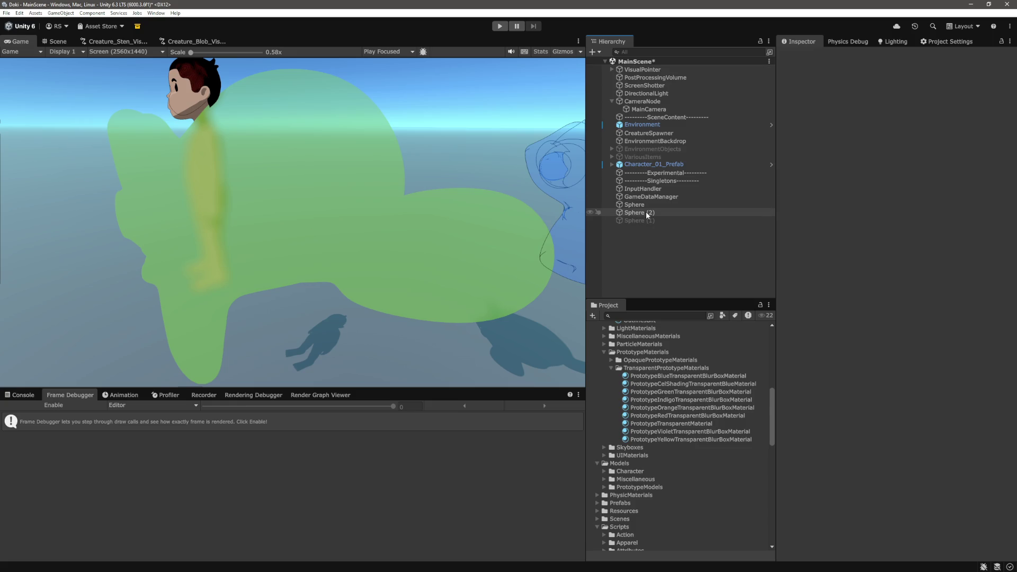
{"action": "left_click", "coordinate": [641, 213]}
{"action": "left_click", "coordinate": [648, 266]}
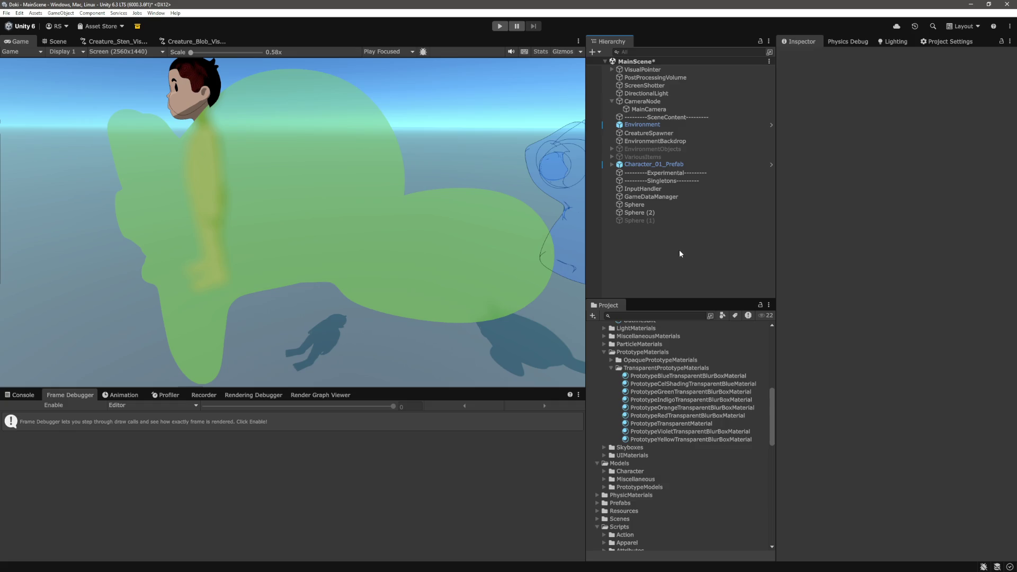
{"action": "left_click", "coordinate": [655, 213]}
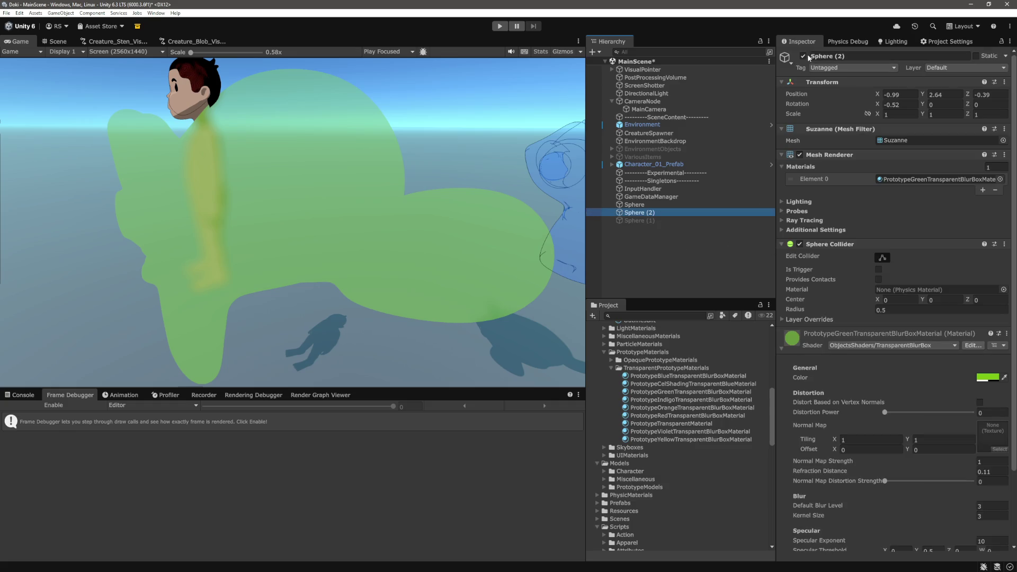
{"action": "left_click", "coordinate": [804, 56]}
Move the blue Sphere to Position X -0.86, Z -0.59 beside the character
{"action": "left_click", "coordinate": [669, 204]}
{"action": "left_click_drag", "start_coordinate": [878, 95], "coordinate": [882, 95]}
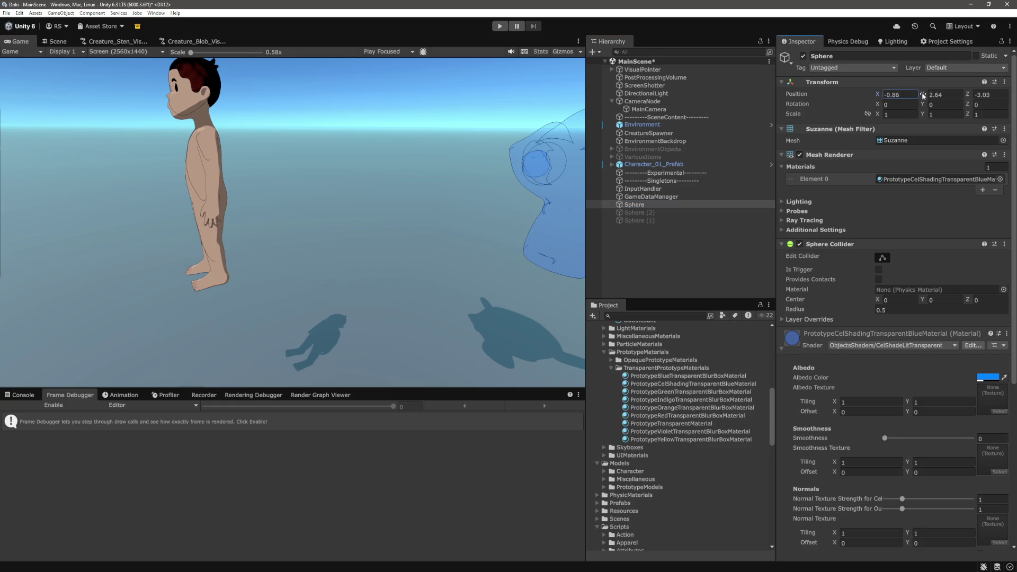
{"action": "left_click_drag", "start_coordinate": [968, 94], "coordinate": [998, 100]}
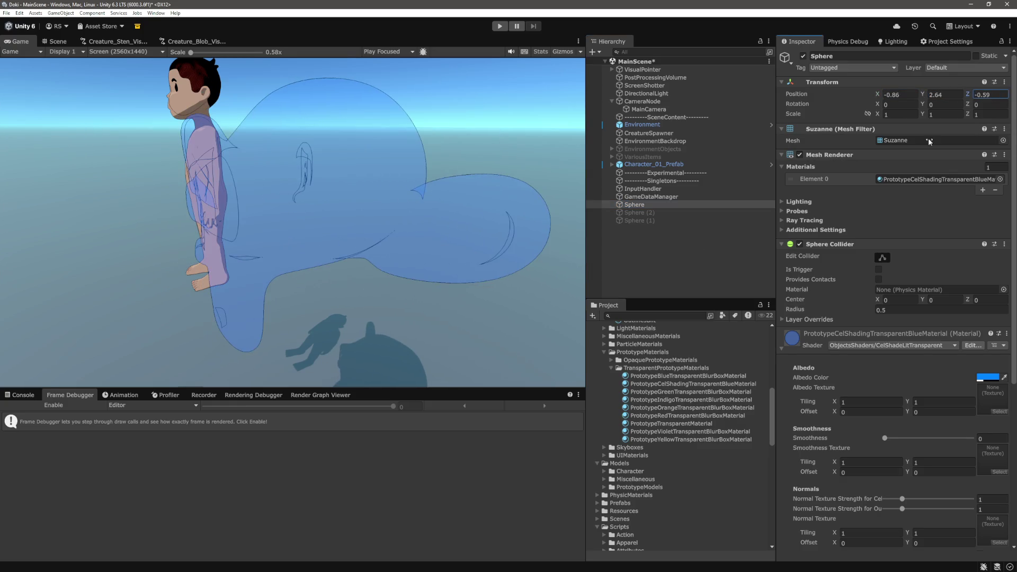
{"action": "key", "text": "alt+Tab"}
{"action": "left_click", "coordinate": [609, 380]}
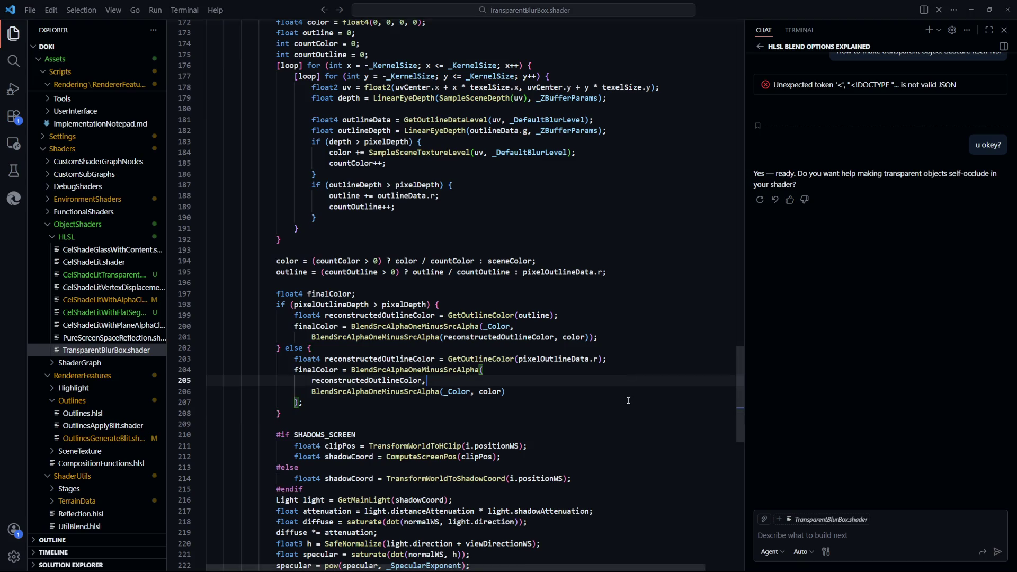
Delete the early 'return _Albedo;' line in CelShadeLitTransparent.shader
{"action": "left_click", "coordinate": [104, 275]}
{"action": "scroll", "coordinate": [544, 374], "scroll_direction": "up", "scroll_amount": 9}
{"action": "scroll", "coordinate": [544, 375], "scroll_direction": "down", "scroll_amount": 10}
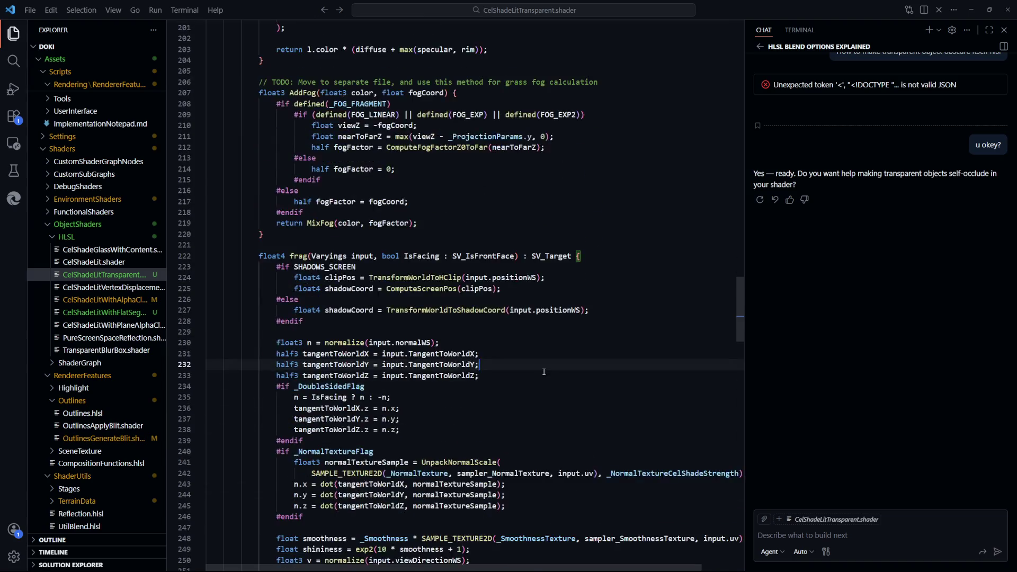
{"action": "scroll", "coordinate": [542, 368], "scroll_direction": "up", "scroll_amount": 3}
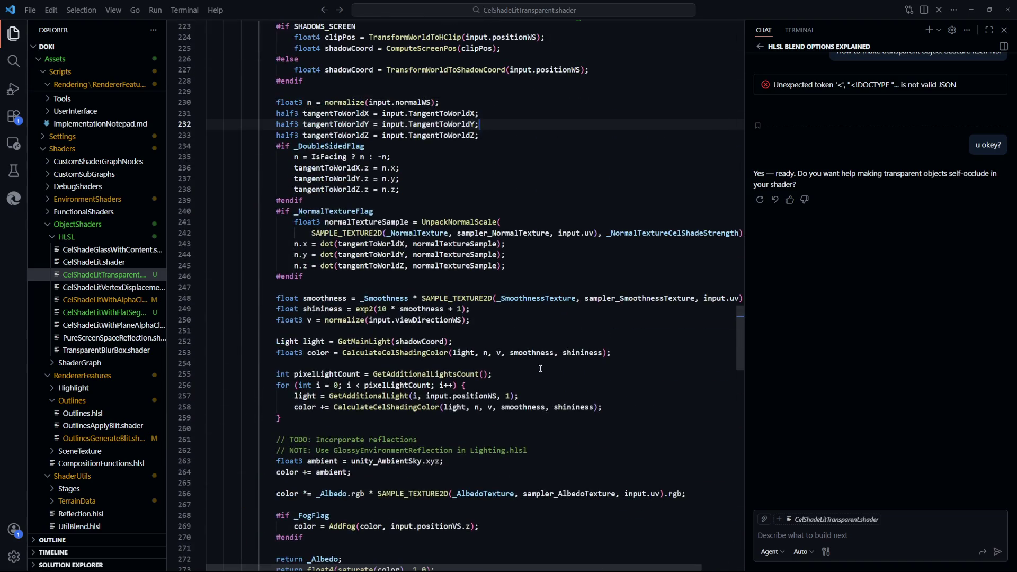
{"action": "scroll", "coordinate": [536, 367], "scroll_direction": "down", "scroll_amount": 4}
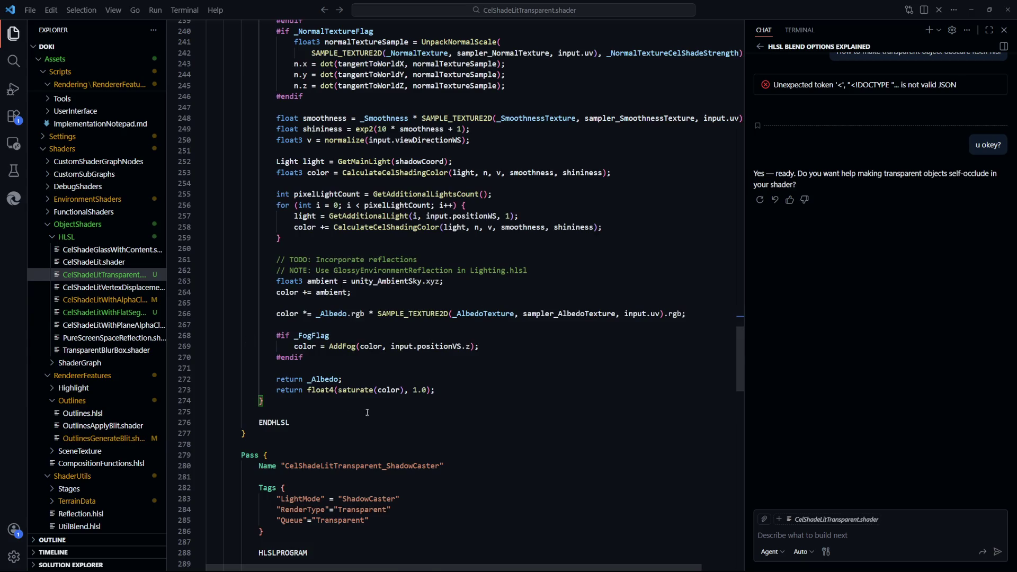
{"action": "left_click_drag", "start_coordinate": [373, 379], "coordinate": [374, 372]}
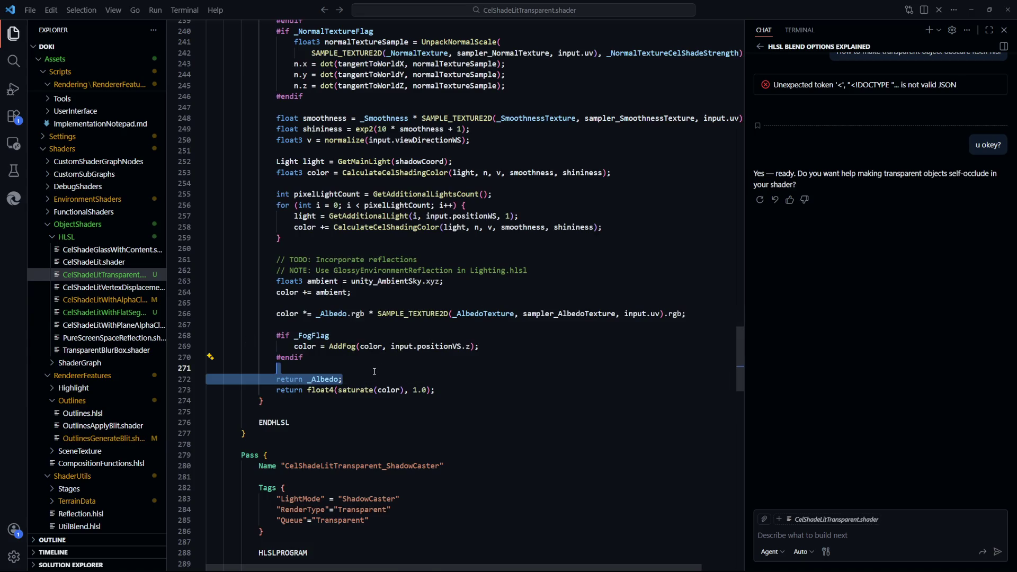
{"action": "key", "text": "BackSpace"}
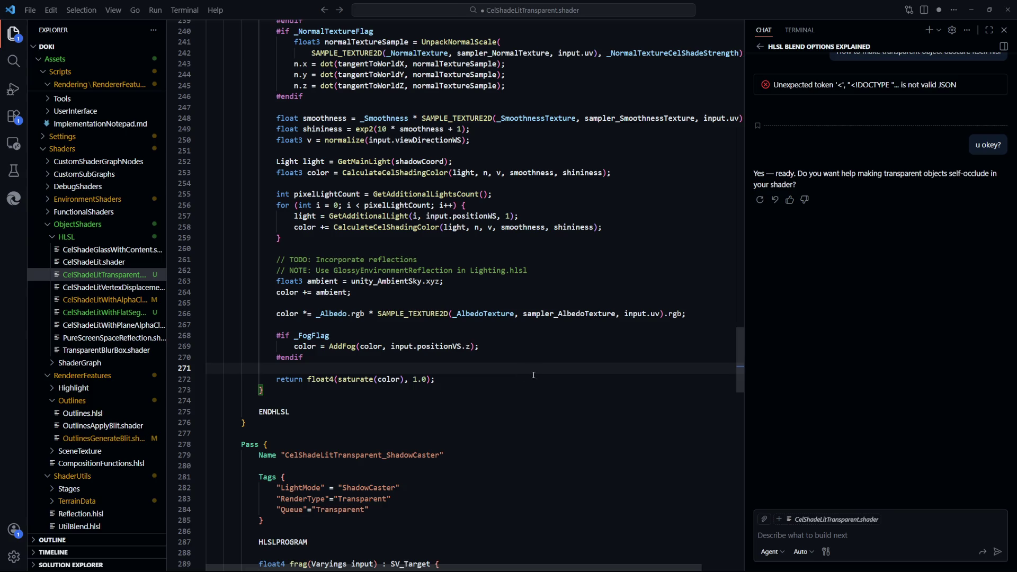
Replace the final return's 1.0 alpha with _Albedo.a and save the shader
{"action": "left_click_drag", "start_coordinate": [413, 379], "coordinate": [418, 381]}
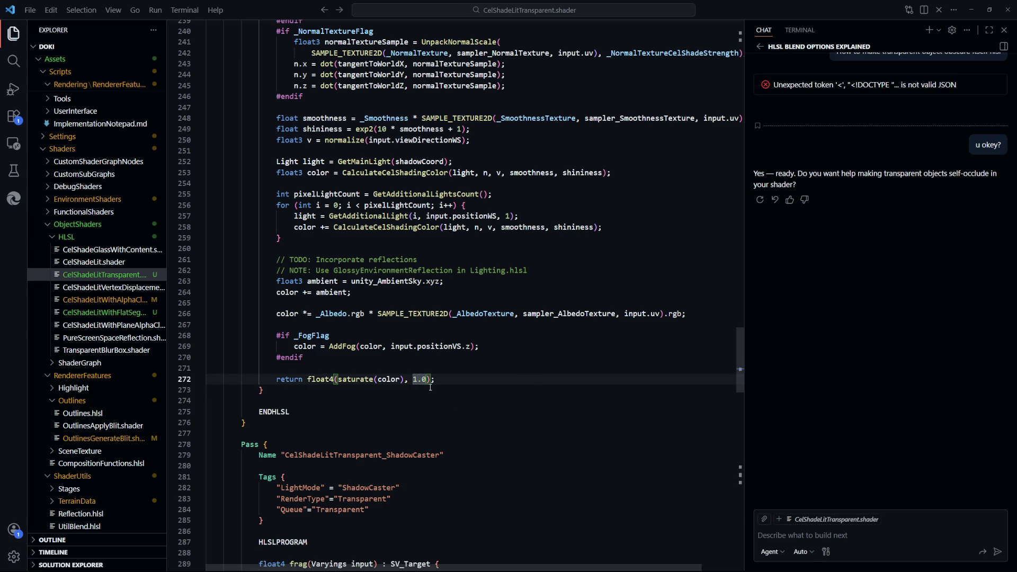
{"action": "type", "text": "_Albedo.a"}
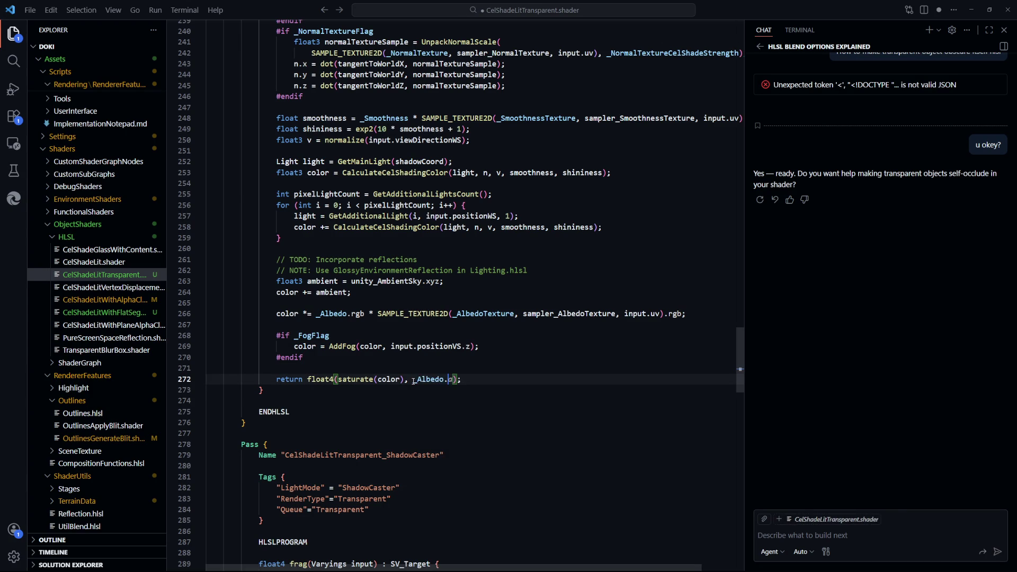
{"action": "left_click", "coordinate": [490, 357]}
{"action": "key", "text": "ctrl+s"}
{"action": "key", "text": "alt+Tab"}
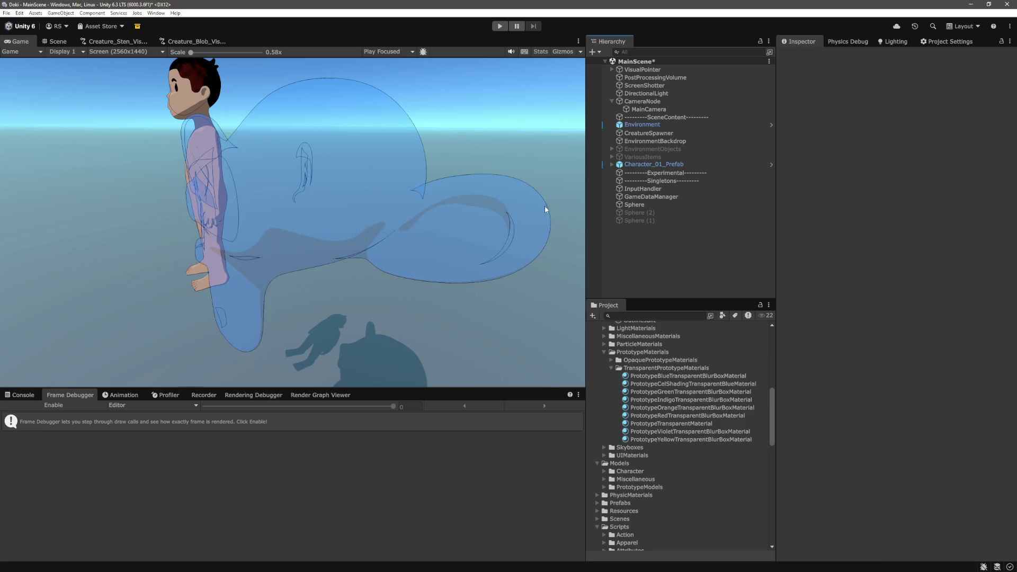
Select Sphere and drag its blue cel-shading transparent material's Smoothness from 0 to 1
{"action": "left_click", "coordinate": [654, 205]}
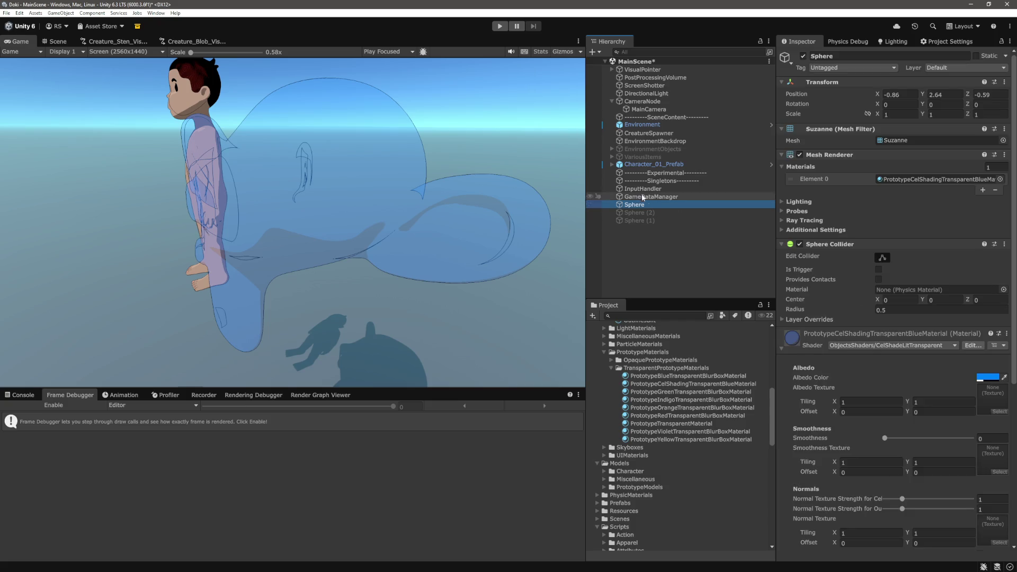
{"action": "scroll", "coordinate": [926, 397], "scroll_direction": "down", "scroll_amount": 5}
{"action": "scroll", "coordinate": [911, 291], "scroll_direction": "down", "scroll_amount": 2}
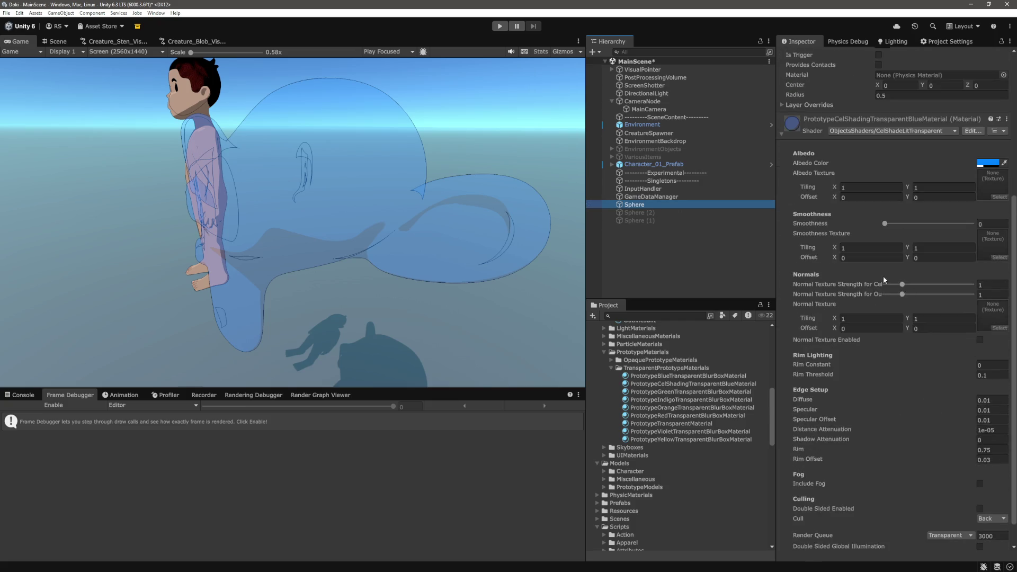
{"action": "left_click_drag", "start_coordinate": [927, 224], "coordinate": [972, 224]}
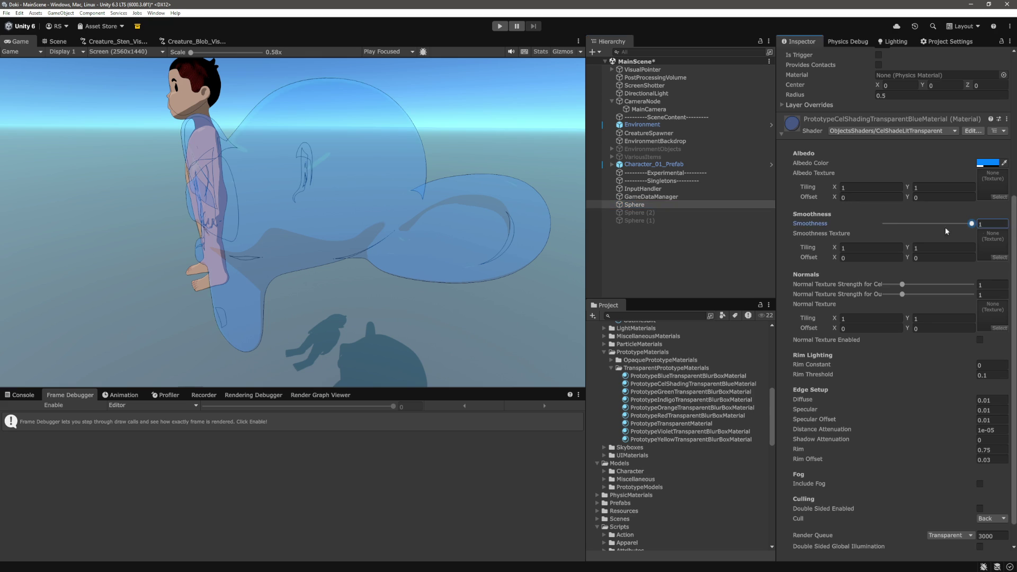
{"action": "mouse_move", "coordinate": [190, 52]}
{"action": "left_mouse_down"}
{"action": "mouse_move", "coordinate": [210, 56]}
{"action": "mouse_move", "coordinate": [196, 53]}
{"action": "left_mouse_up"}
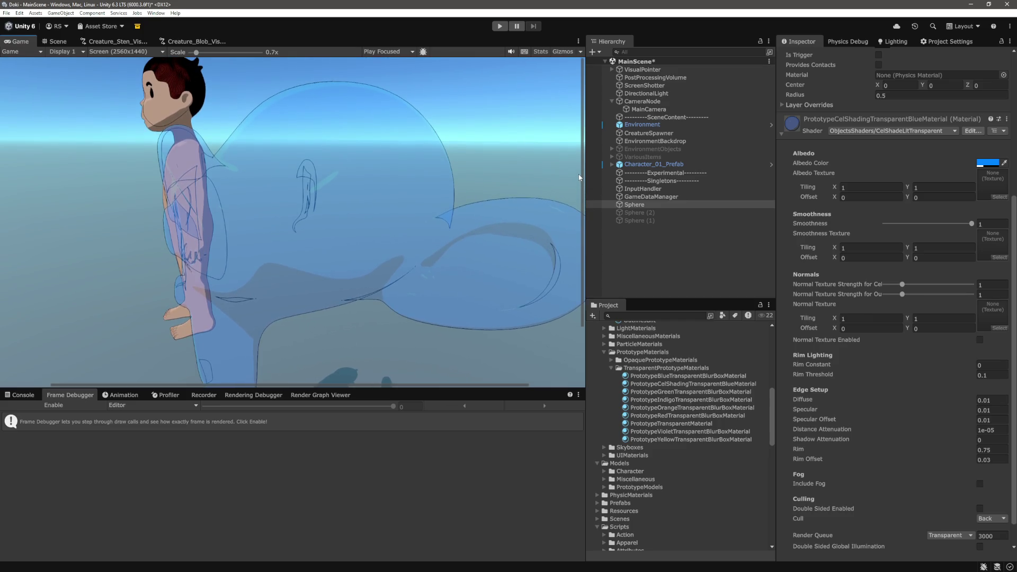
Orbit the Scene view around the Suzanne sphere, then select it and frame it with F
{"action": "left_click", "coordinate": [57, 41]}
{"action": "left_click", "coordinate": [387, 113]}
{"action": "scroll", "coordinate": [413, 139], "scroll_direction": "up", "scroll_amount": 5}
{"action": "scroll", "coordinate": [366, 141], "scroll_direction": "down", "scroll_amount": 6}
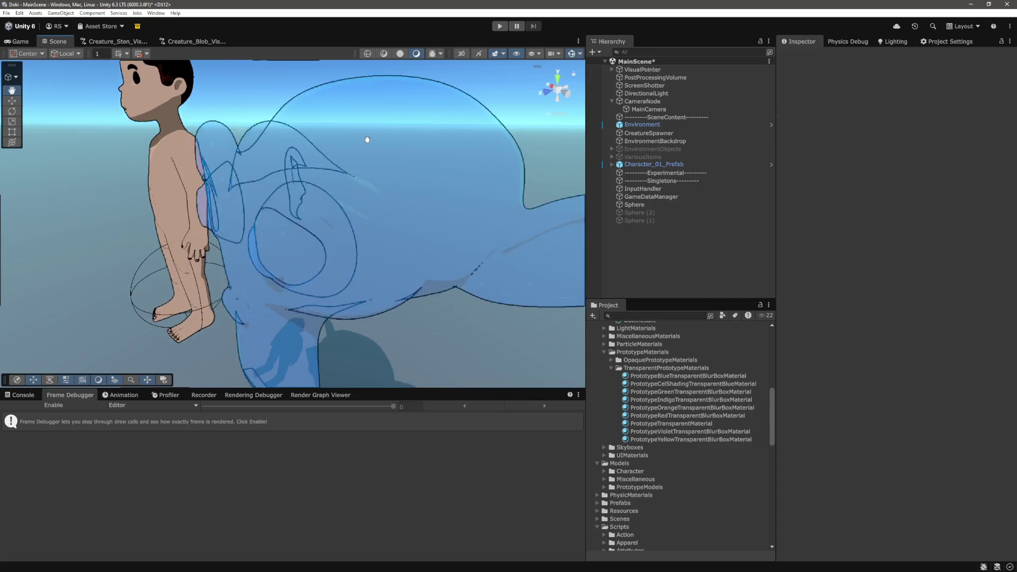
{"action": "mouse_move", "coordinate": [318, 168]}
{"action": "left_mouse_down"}
{"action": "mouse_move", "coordinate": [443, 154]}
{"action": "mouse_move", "coordinate": [456, 161]}
{"action": "mouse_move", "coordinate": [433, 172]}
{"action": "mouse_move", "coordinate": [446, 187]}
{"action": "left_mouse_up"}
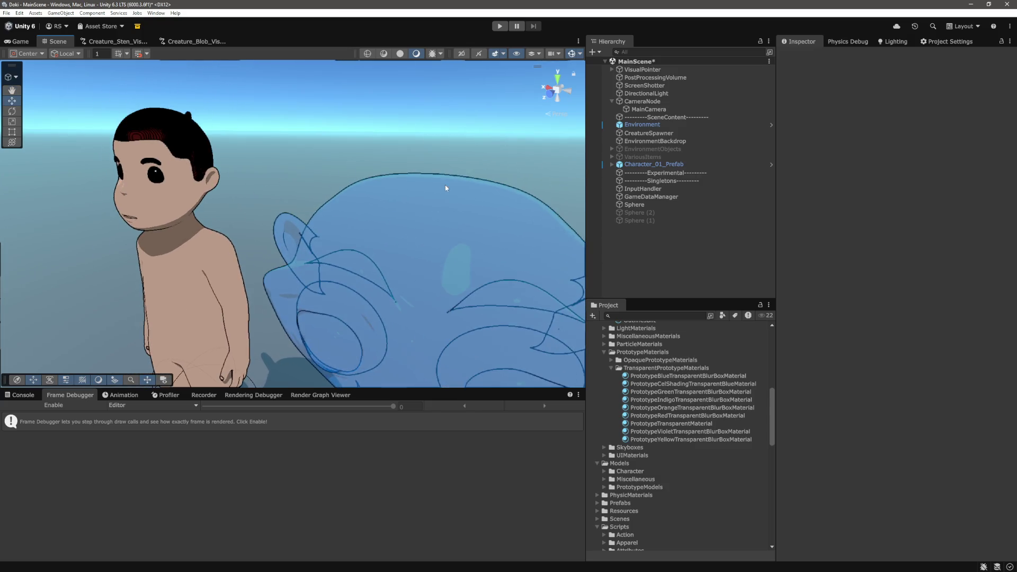
{"action": "left_click_drag", "start_coordinate": [488, 279], "coordinate": [342, 240]}
{"action": "left_click", "coordinate": [395, 219]}
{"action": "scroll", "coordinate": [395, 220], "scroll_direction": "down", "scroll_amount": 3}
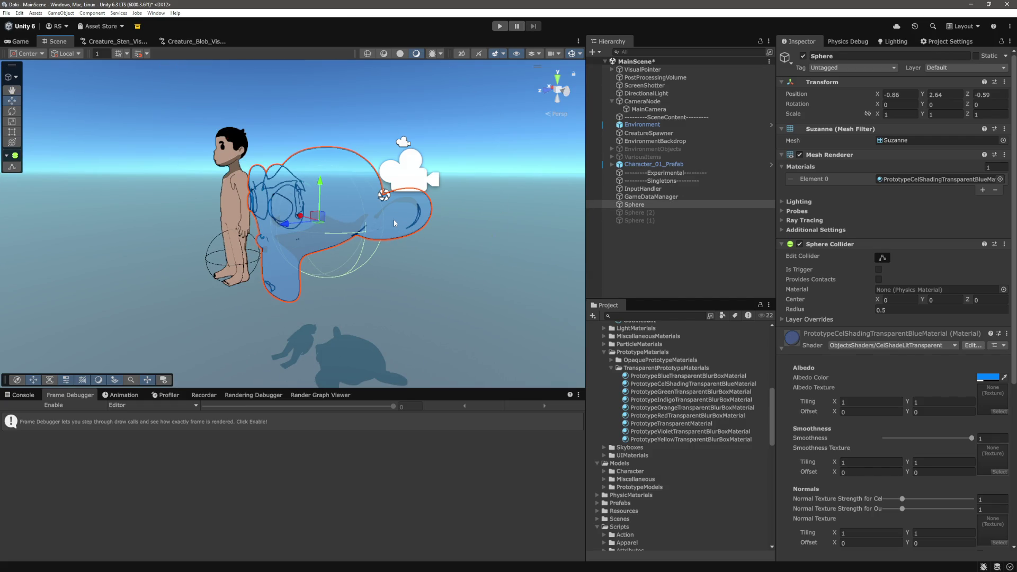
{"action": "scroll", "coordinate": [393, 219], "scroll_direction": "up", "scroll_amount": 4}
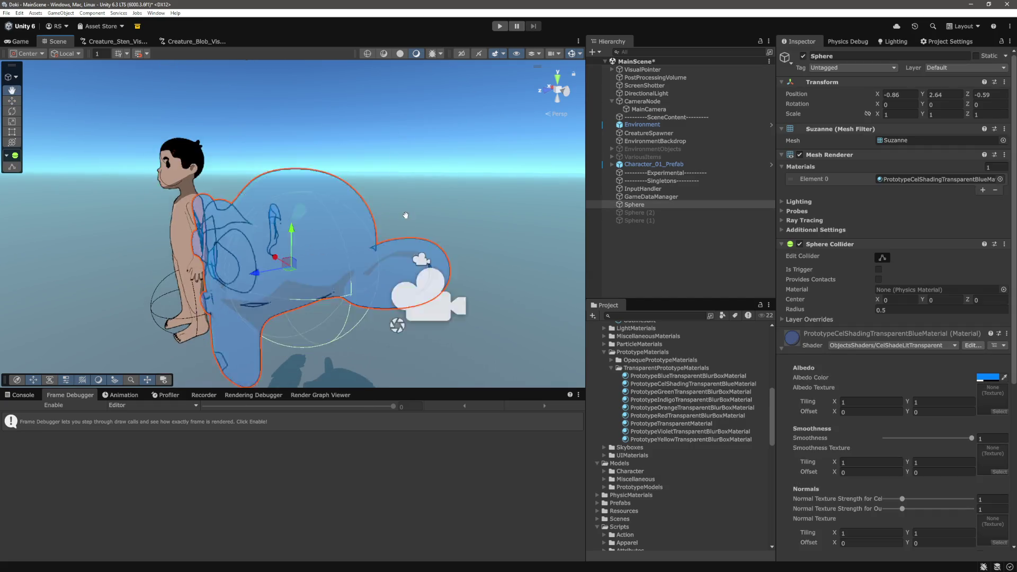
{"action": "scroll", "coordinate": [405, 215], "scroll_direction": "up", "scroll_amount": 6}
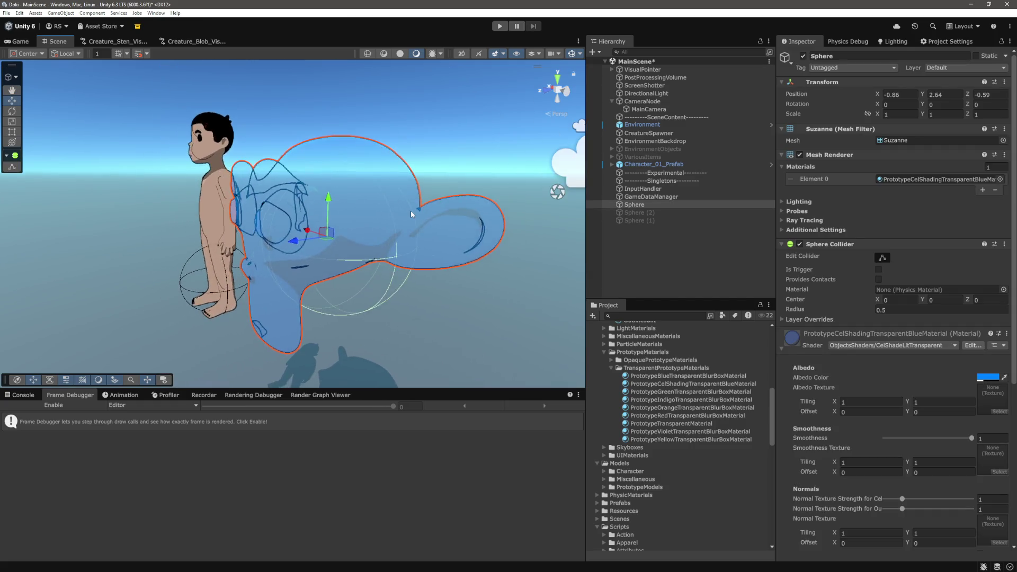
{"action": "key", "text": "f"}
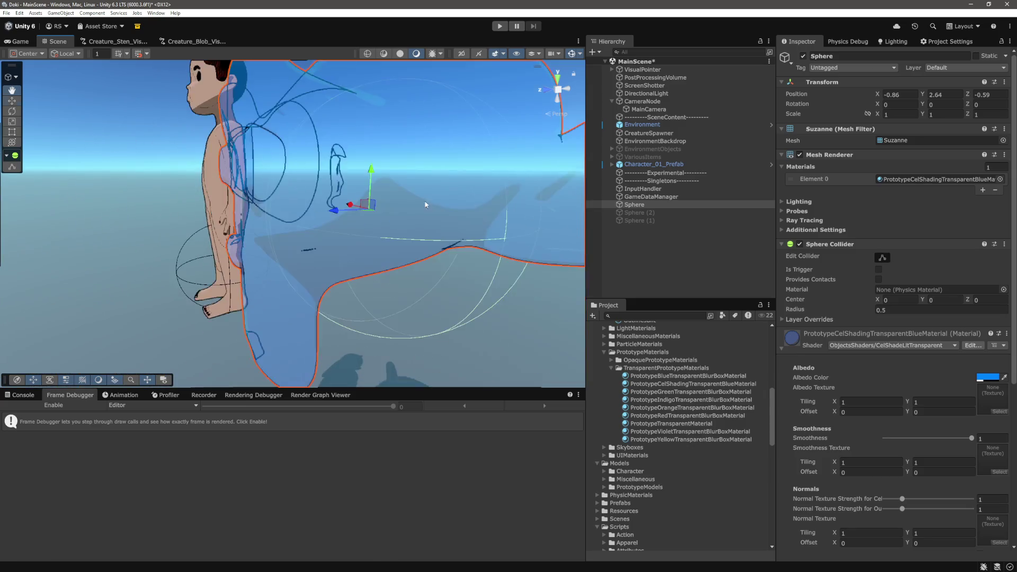
{"action": "scroll", "coordinate": [981, 431], "scroll_direction": "down", "scroll_amount": 5}
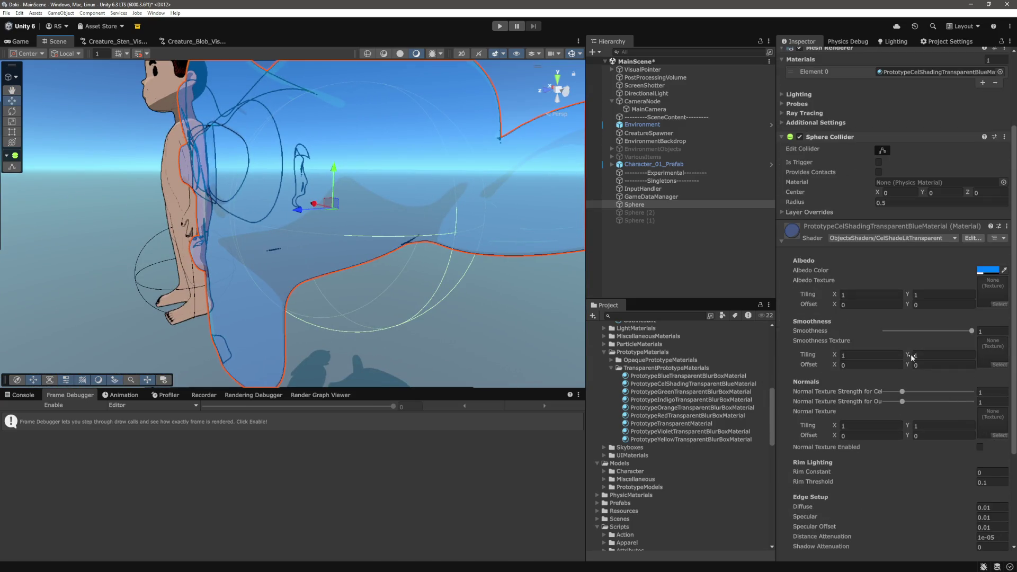
Lower the blue material's Smoothness to about 0.56 and pan the scene to inspect it
{"action": "left_click", "coordinate": [969, 331]}
{"action": "left_click_drag", "start_coordinate": [964, 341], "coordinate": [934, 340]}
{"action": "mouse_move", "coordinate": [390, 120]}
{"action": "left_mouse_down"}
{"action": "mouse_move", "coordinate": [403, 203]}
{"action": "mouse_move", "coordinate": [371, 159]}
{"action": "left_mouse_up"}
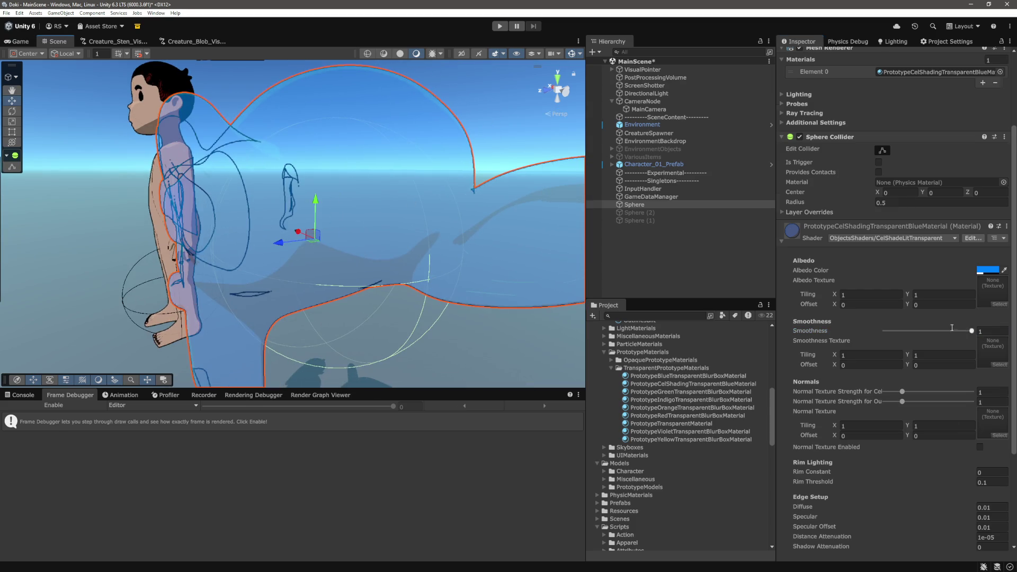
{"action": "scroll", "coordinate": [851, 311], "scroll_direction": "down", "scroll_amount": 1}
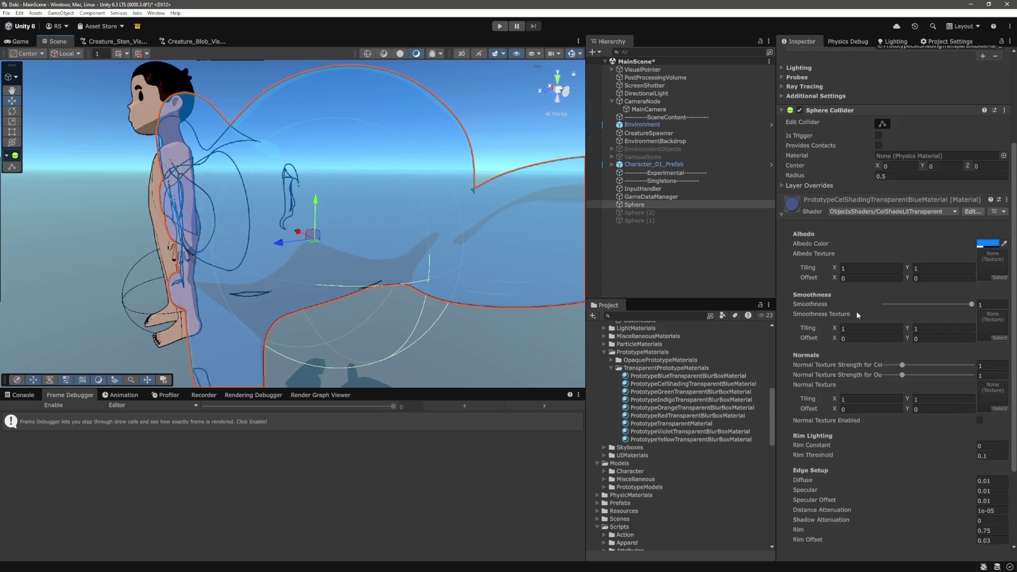
{"action": "scroll", "coordinate": [857, 314], "scroll_direction": "down", "scroll_amount": 3}
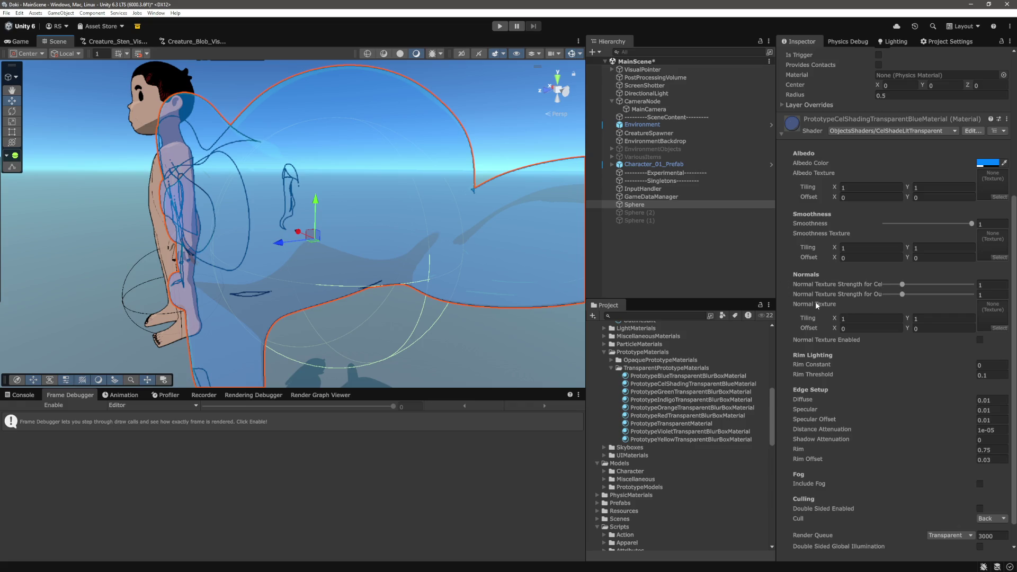
{"action": "scroll", "coordinate": [817, 305], "scroll_direction": "down", "scroll_amount": 1}
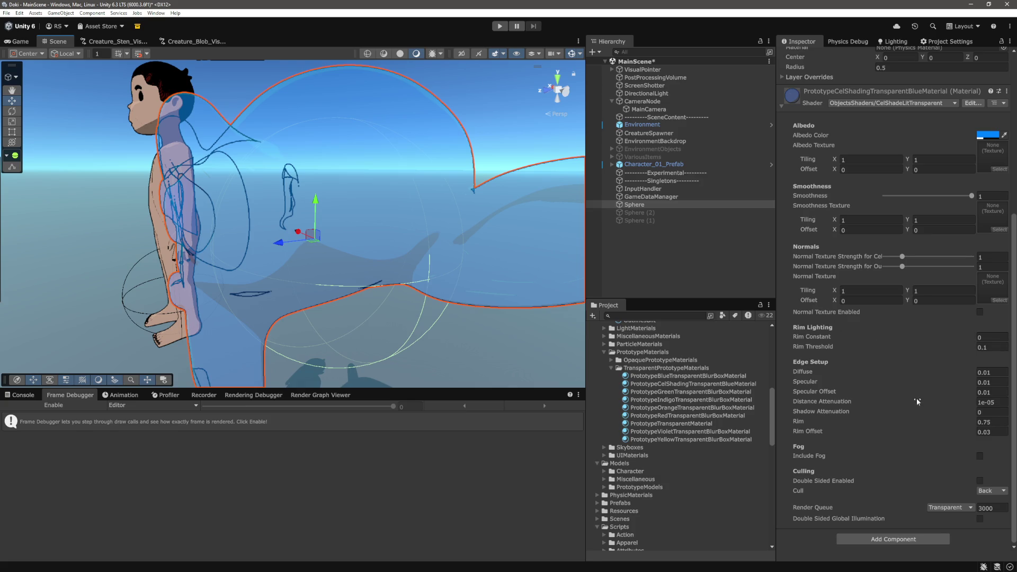
{"action": "scroll", "coordinate": [920, 422], "scroll_direction": "up", "scroll_amount": 1}
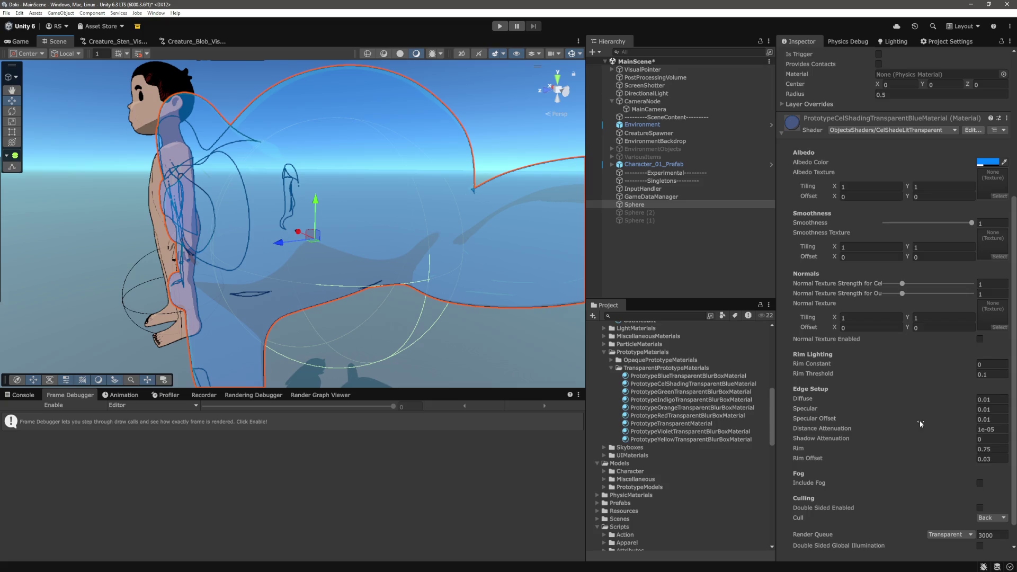
{"action": "scroll", "coordinate": [920, 423], "scroll_direction": "down", "scroll_amount": 1}
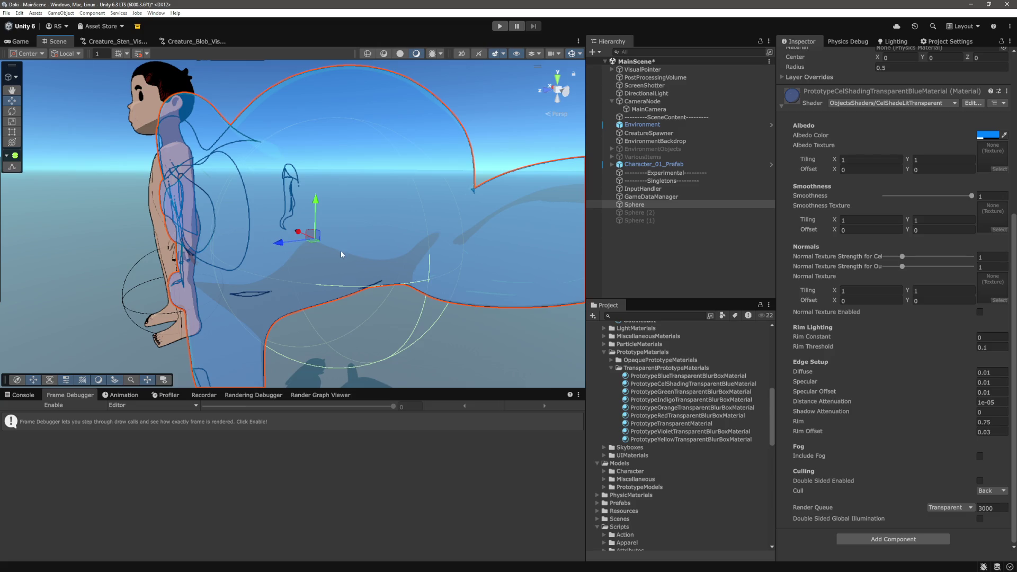
{"action": "scroll", "coordinate": [345, 259], "scroll_direction": "up", "scroll_amount": 3}
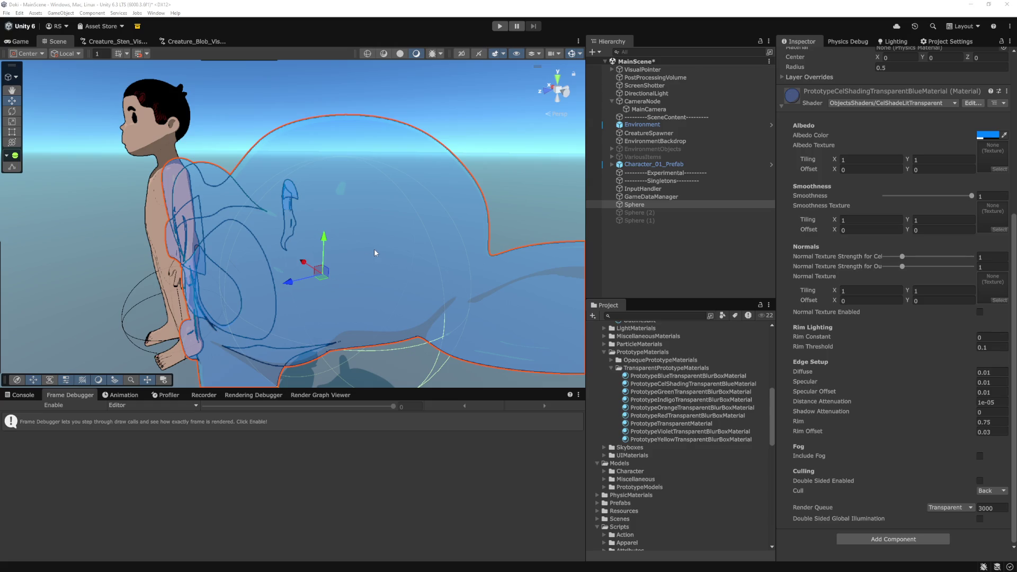
{"action": "scroll", "coordinate": [374, 250], "scroll_direction": "down", "scroll_amount": 5}
Deselect the sphere and return to CelShadeLitTransparent.shader in VS Code
{"action": "left_click", "coordinate": [657, 280]}
{"action": "key", "text": "alt+Tab"}
{"action": "scroll", "coordinate": [301, 361], "scroll_direction": "down", "scroll_amount": 2}
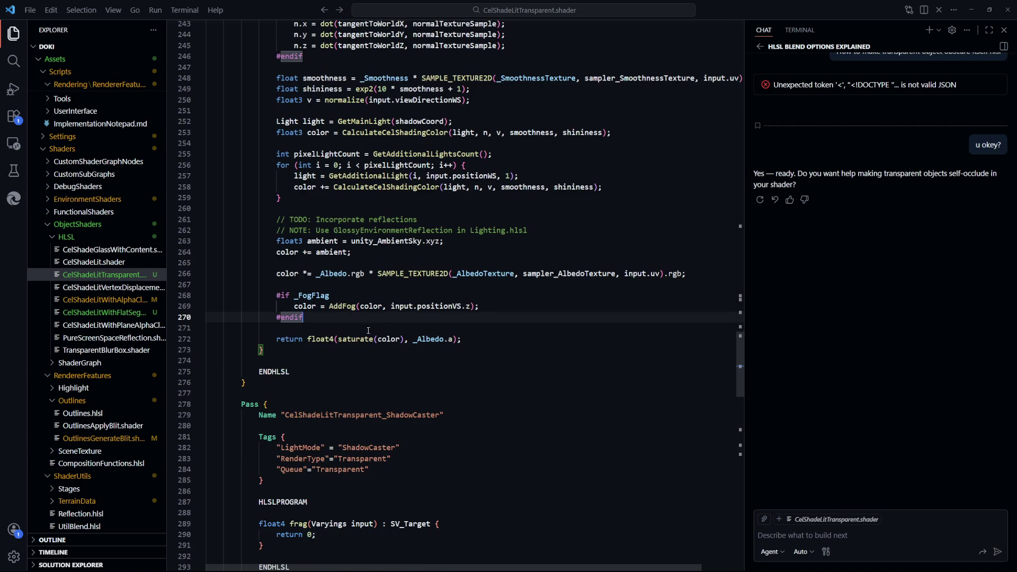
Place the cursor below the fog #endif, just above the _Albedo return line
{"action": "double_click", "coordinate": [430, 339]}
{"action": "left_click", "coordinate": [286, 273]}
{"action": "scroll", "coordinate": [549, 392], "scroll_direction": "up", "scroll_amount": 10}
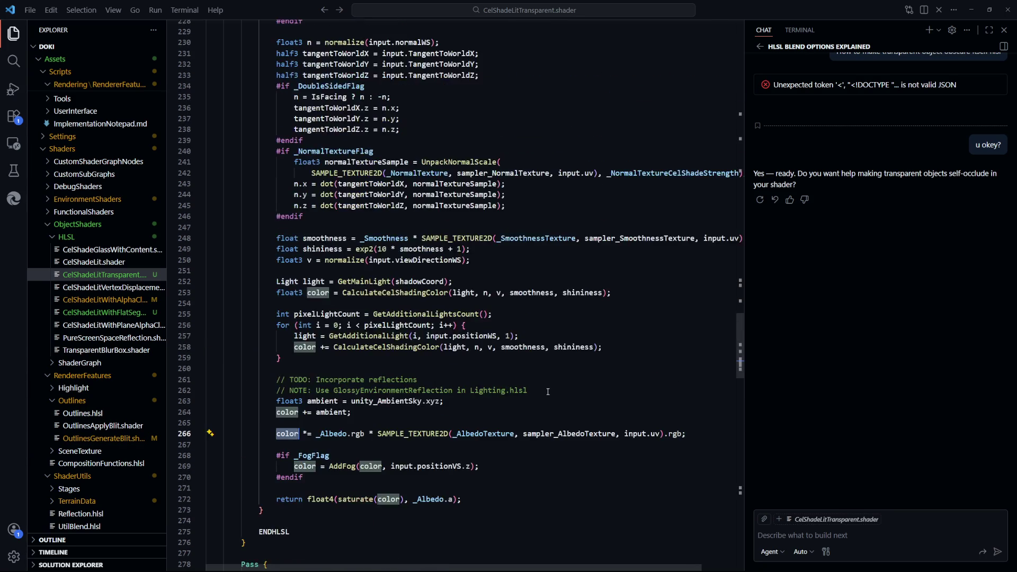
{"action": "scroll", "coordinate": [548, 392], "scroll_direction": "up", "scroll_amount": 4}
{"action": "scroll", "coordinate": [548, 392], "scroll_direction": "up", "scroll_amount": 5}
{"action": "scroll", "coordinate": [548, 392], "scroll_direction": "down", "scroll_amount": 18}
{"action": "left_click", "coordinate": [530, 419]}
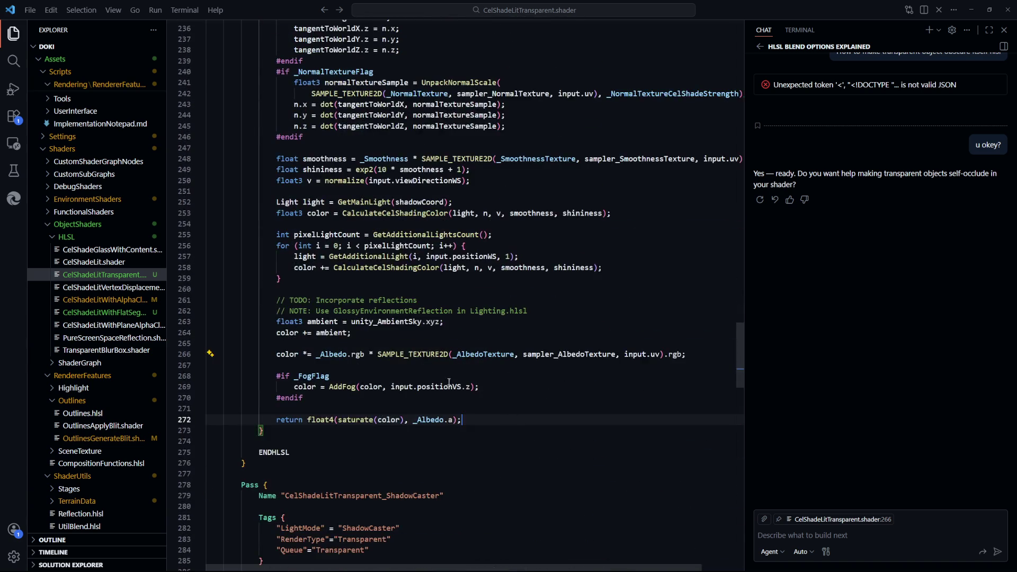
{"action": "scroll", "coordinate": [477, 371], "scroll_direction": "down", "scroll_amount": 3}
{"action": "left_click", "coordinate": [382, 307]}
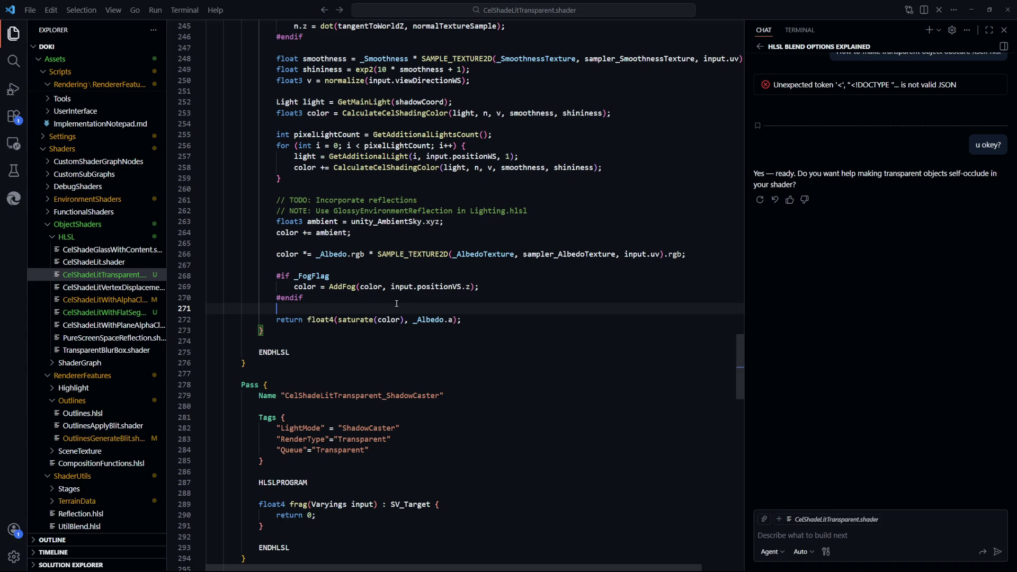
{"action": "left_click", "coordinate": [397, 298]}
{"action": "key", "text": "ctrl+s"}
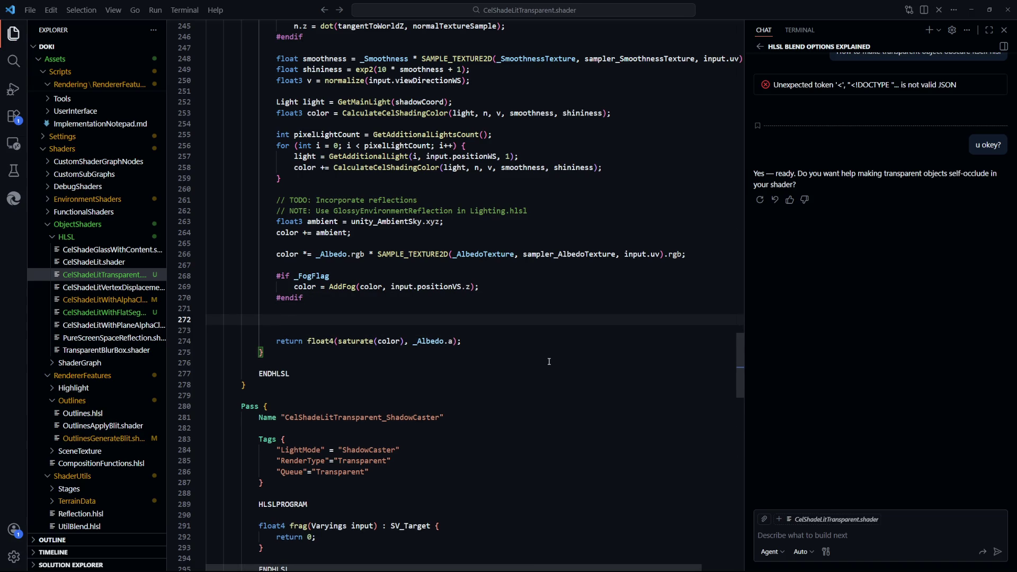
Add the comment '// Calculate background color' and save the shader
{"action": "type", "text": "// "}
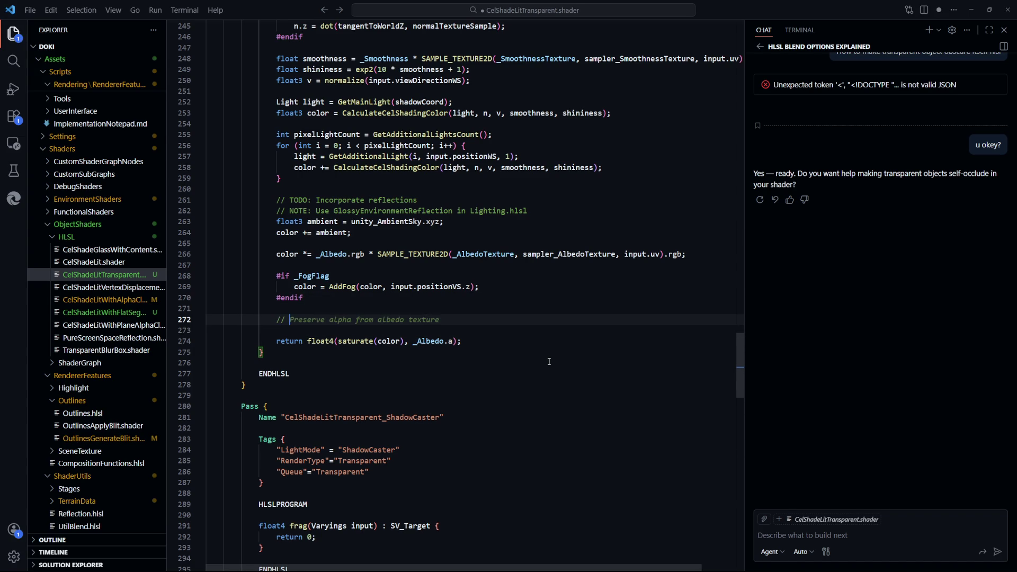
{"action": "type", "text": "Calculate background color"}
{"action": "key", "text": "ctrl+s"}
{"action": "key", "text": "Escape"}
Add the closing '// Calculate background color end' comment and open TransparentBlurBox.shader
{"action": "key", "text": "Return"}
{"action": "key", "text": "Return"}
{"action": "type", "text": "// Calculate backg"}
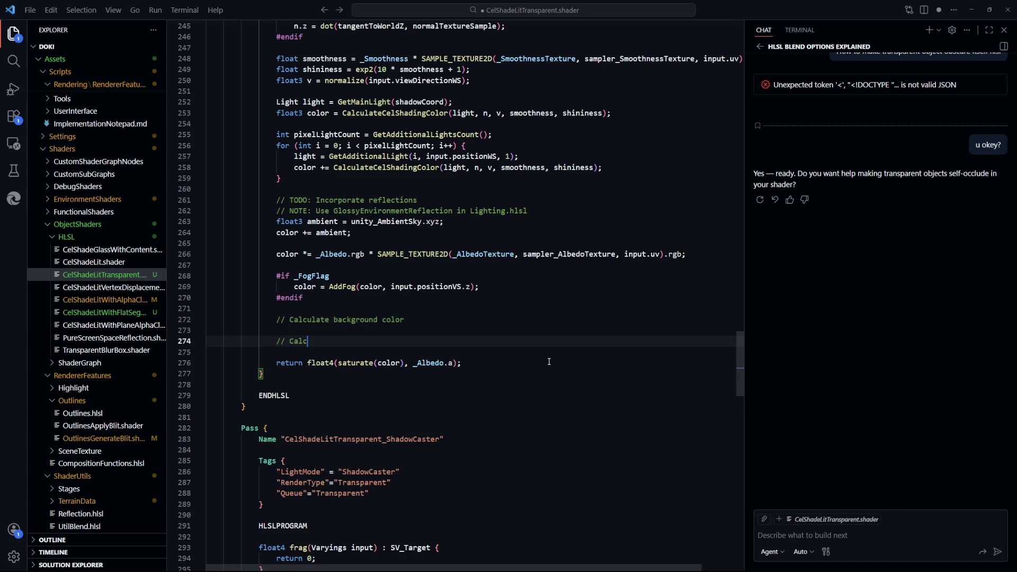
{"action": "type", "text": "round color and"}
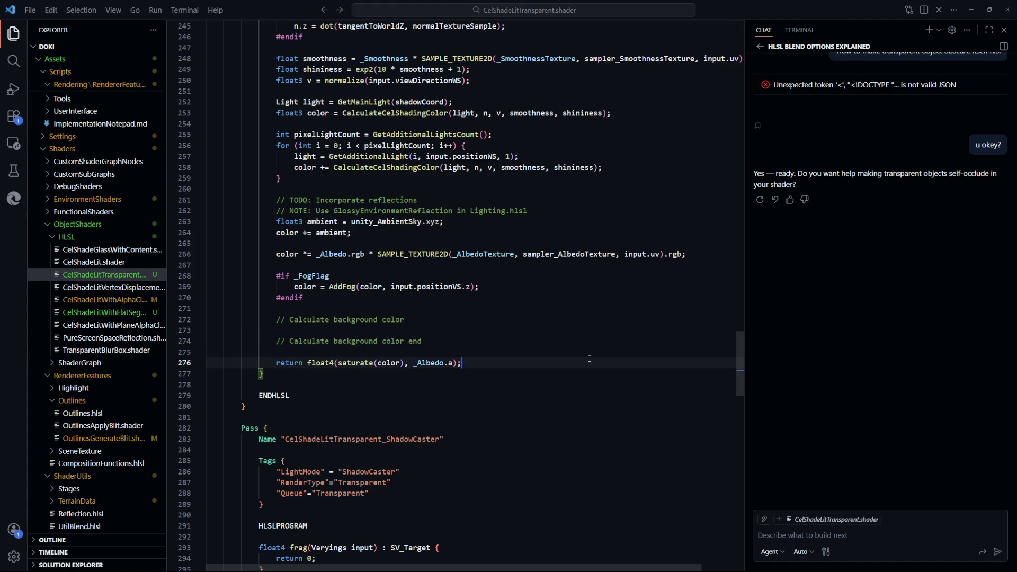
{"action": "key", "text": "ctrl+p"}
{"action": "key", "text": "Return"}
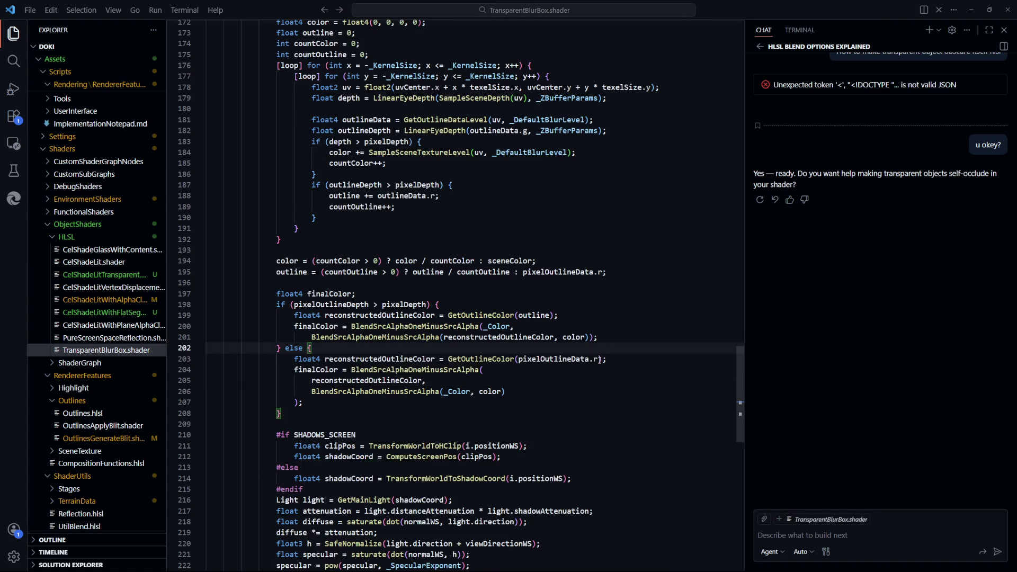
Select and study the _DistortionVertexNormals refraction UV block in frag()
{"action": "scroll", "coordinate": [600, 360], "scroll_direction": "down", "scroll_amount": 5}
{"action": "scroll", "coordinate": [596, 371], "scroll_direction": "up", "scroll_amount": 10}
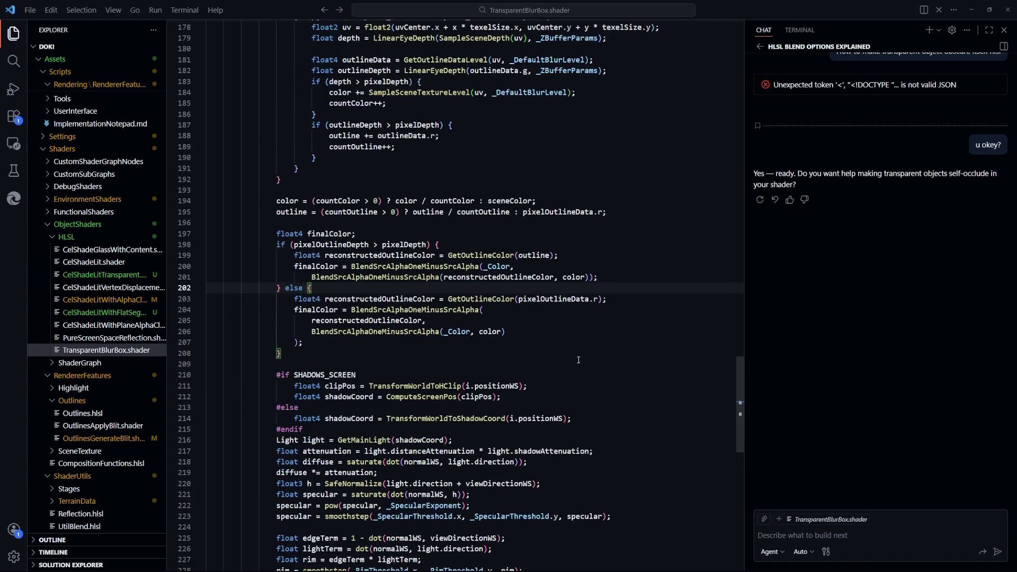
{"action": "left_click", "coordinate": [541, 372]}
{"action": "scroll", "coordinate": [541, 373], "scroll_direction": "up", "scroll_amount": 5}
{"action": "scroll", "coordinate": [541, 373], "scroll_direction": "up", "scroll_amount": 3}
{"action": "left_click_drag", "start_coordinate": [541, 373], "coordinate": [275, 303]}
{"action": "left_click_drag", "start_coordinate": [535, 390], "coordinate": [533, 398]}
{"action": "scroll", "coordinate": [534, 397], "scroll_direction": "up", "scroll_amount": 2}
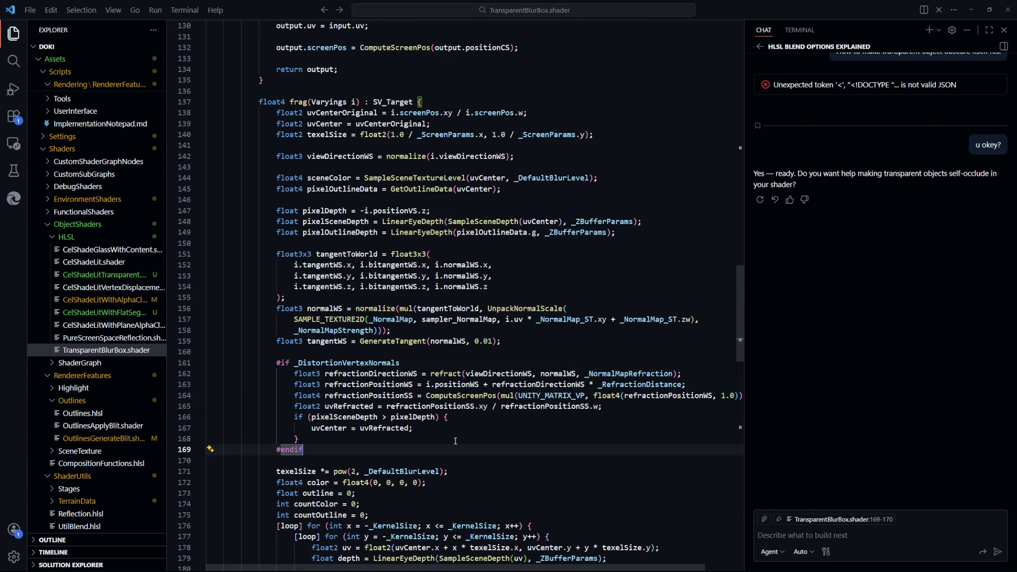
{"action": "left_click_drag", "start_coordinate": [371, 438], "coordinate": [290, 364]}
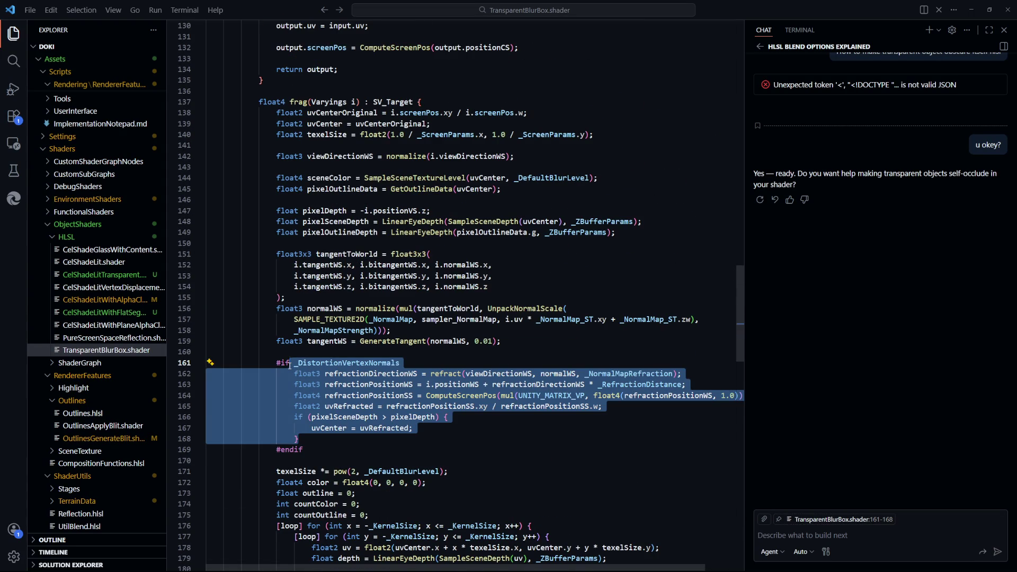
{"action": "left_click_drag", "start_coordinate": [299, 439], "coordinate": [304, 449]}
{"action": "scroll", "coordinate": [467, 434], "scroll_direction": "up", "scroll_amount": 3}
{"action": "scroll", "coordinate": [468, 434], "scroll_direction": "up", "scroll_amount": 3}
Highlight the uvCenterOriginal variable, then switch back to CelShadeLitTransparent.shader
{"action": "key", "text": "Left"}
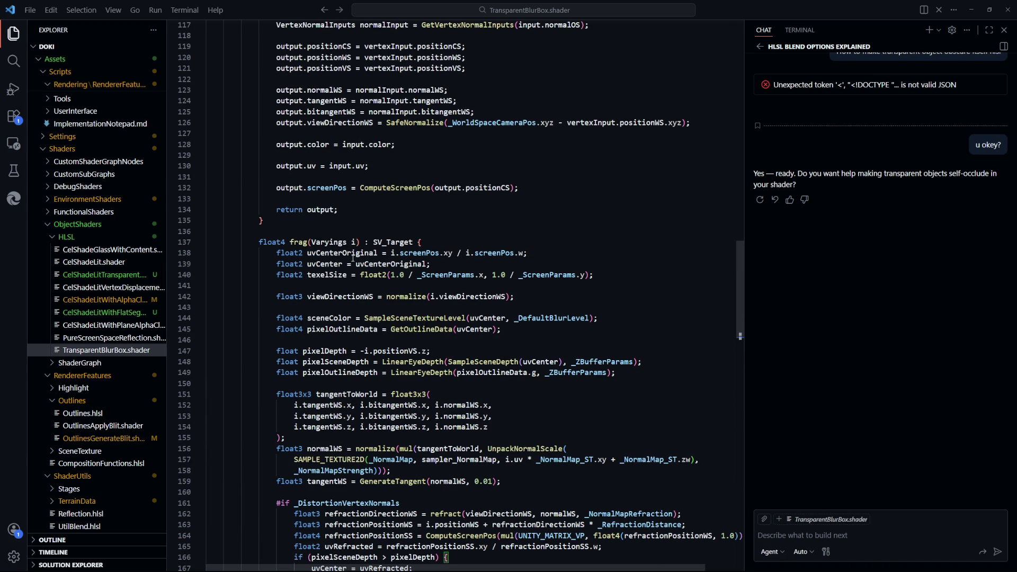
{"action": "double_click", "coordinate": [366, 263]}
{"action": "key", "text": "ctrl+c"}
{"action": "key", "text": "ctrl+Tab"}
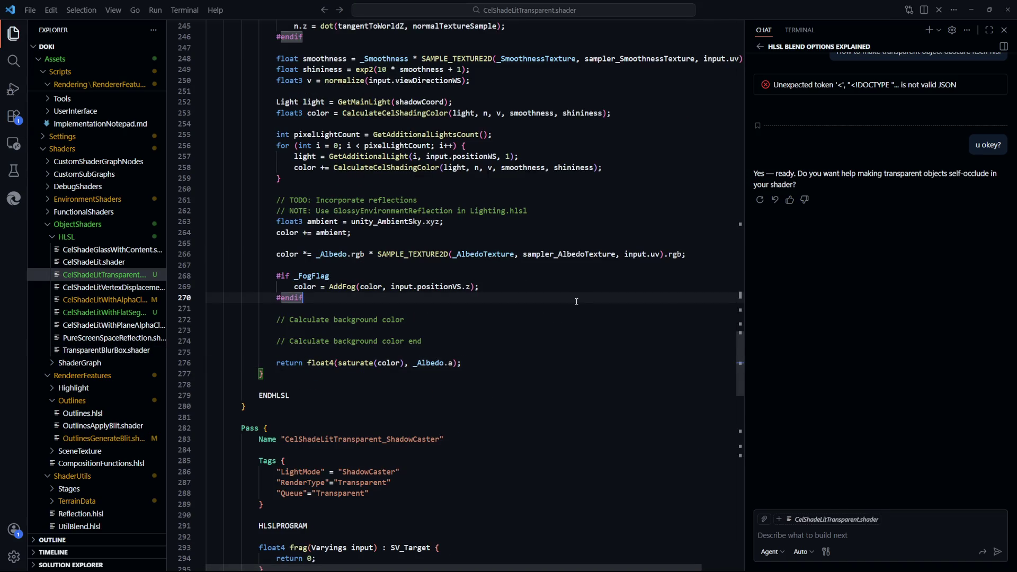
{"action": "key", "text": "ctrl+f"}
{"action": "key", "text": "ctrl+v"}
{"action": "key", "text": "ctrl+Tab"}
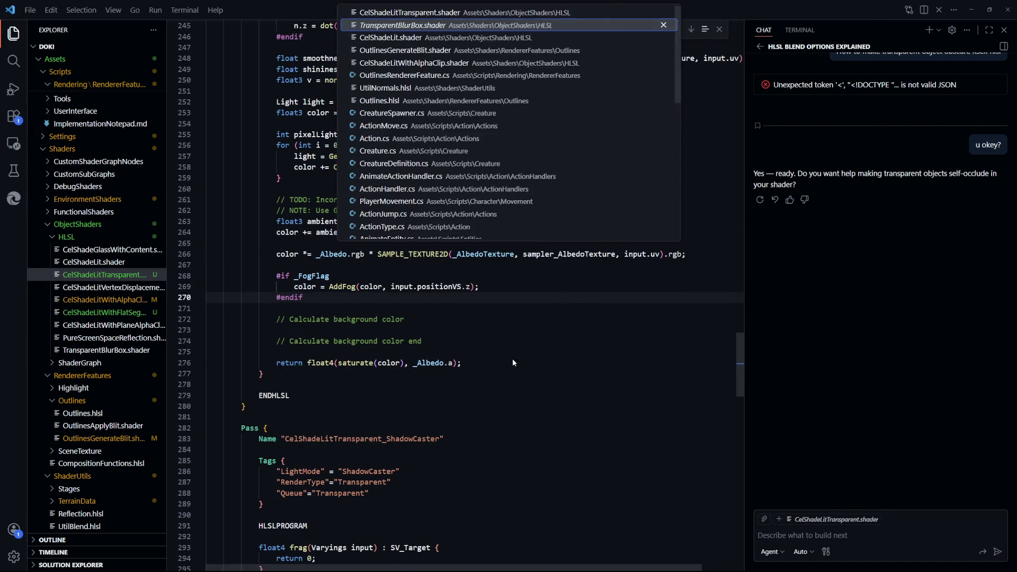
{"action": "key", "text": "ctrl+Tab"}
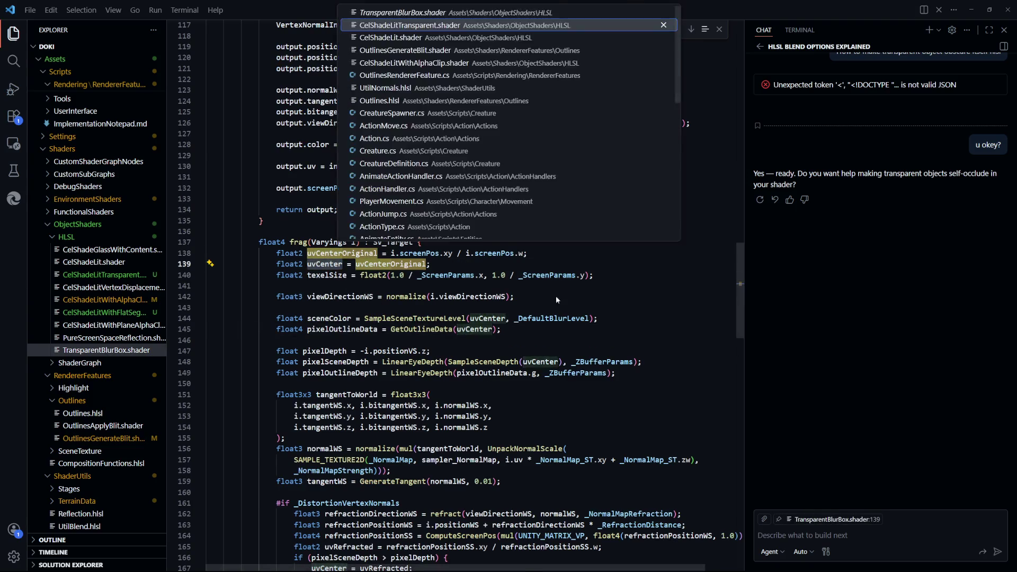
{"action": "key", "text": "BackSpace"}
{"action": "key", "text": "BackSpace"}
{"action": "key", "text": "BackSpace"}
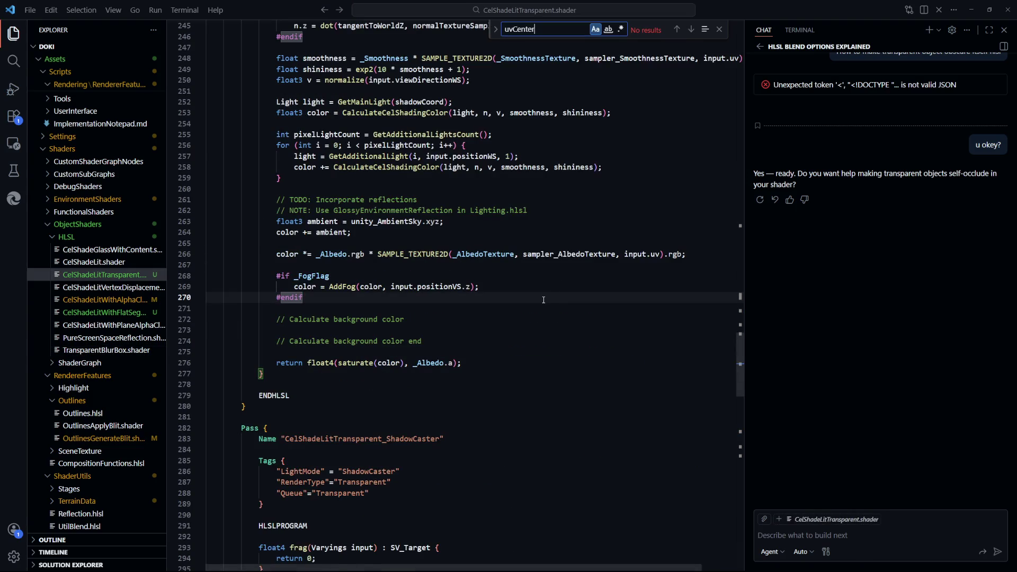
{"action": "key", "text": "ctrl+Tab"}
{"action": "left_click", "coordinate": [327, 275]}
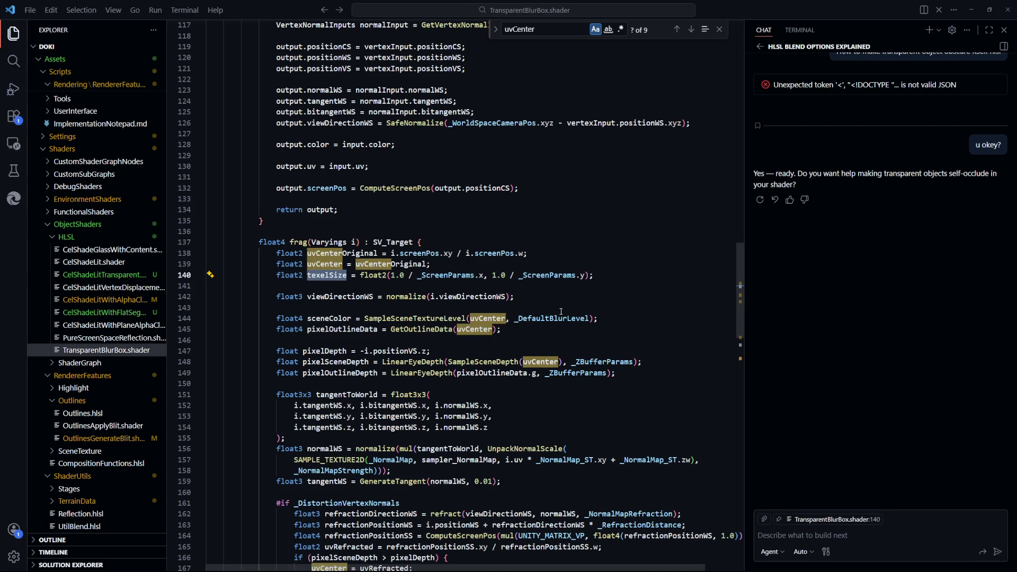
{"action": "key", "text": "ctrl+Tab"}
{"action": "type", "text": "texelSize"}
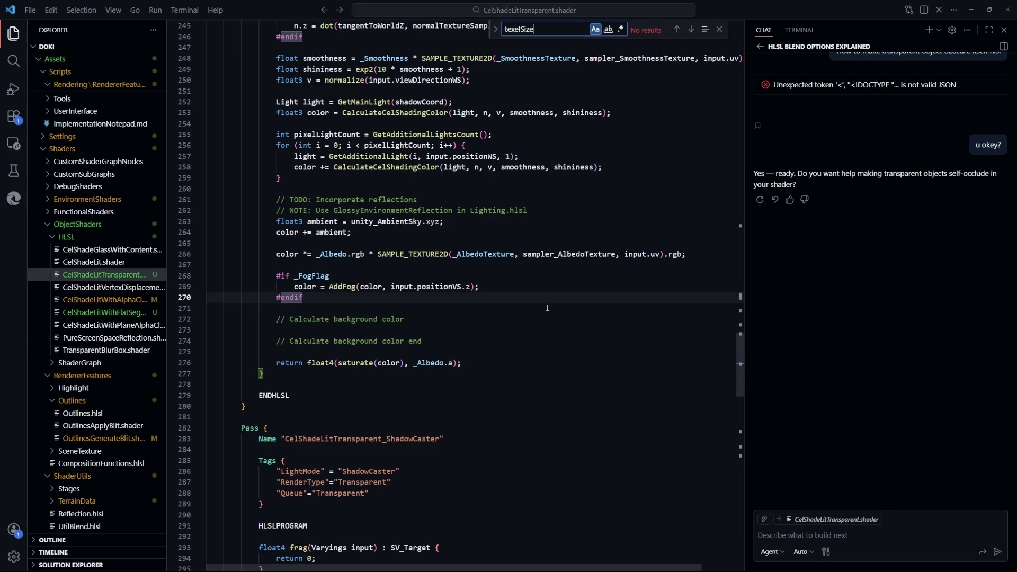
{"action": "key", "text": "ctrl+Tab"}
{"action": "key", "text": "Up"}
{"action": "key", "text": "Up"}
{"action": "key", "text": "Up"}
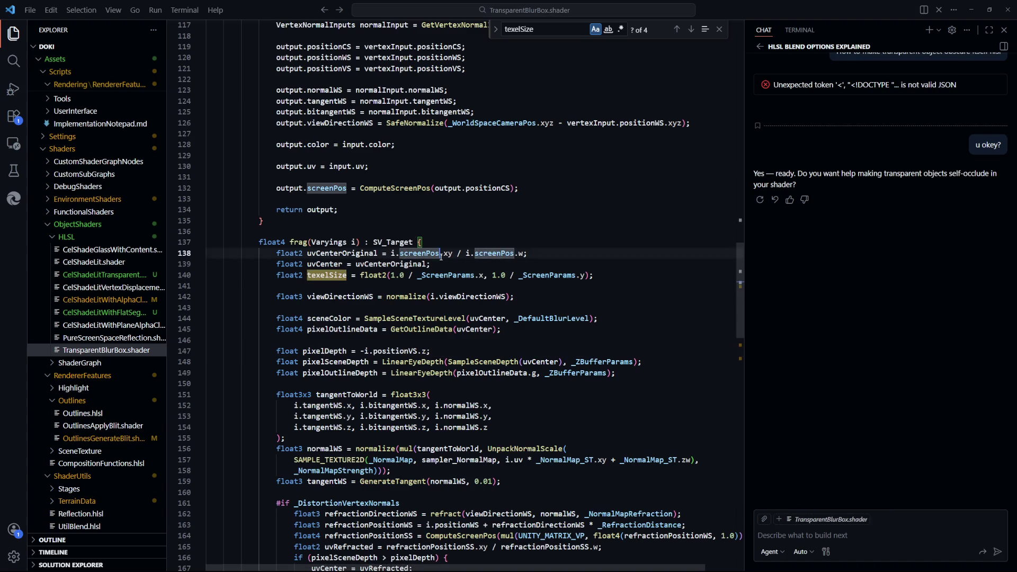
{"action": "key", "text": "ctrl+Tab"}
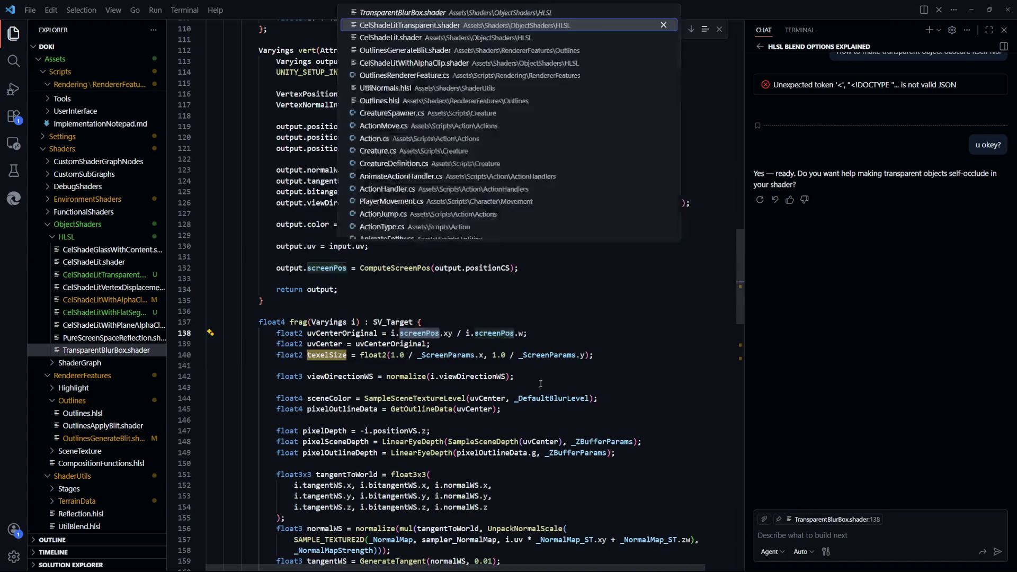
{"action": "scroll", "coordinate": [556, 367], "scroll_direction": "up", "scroll_amount": 10}
{"action": "scroll", "coordinate": [556, 368], "scroll_direction": "up", "scroll_amount": 20}
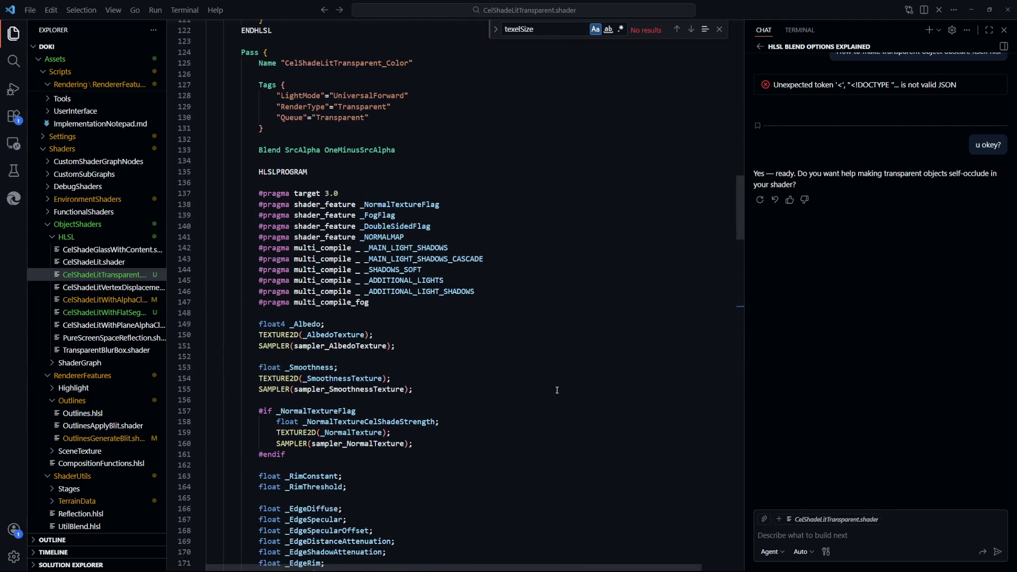
{"action": "scroll", "coordinate": [557, 390], "scroll_direction": "up", "scroll_amount": 20}
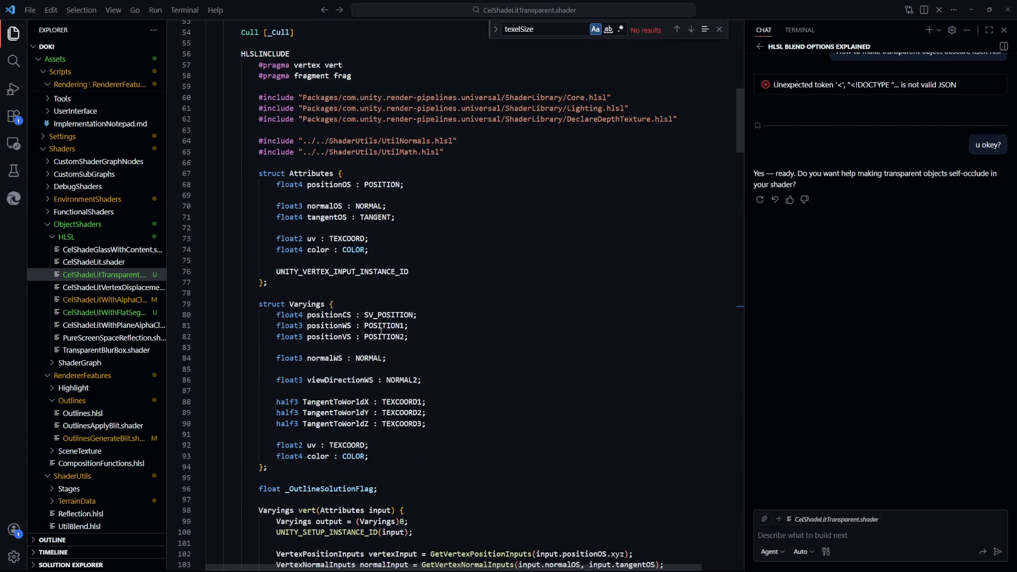
{"action": "left_click_drag", "start_coordinate": [427, 319], "coordinate": [413, 325]}
{"action": "mouse_move", "coordinate": [307, 326]}
{"action": "left_mouse_down"}
{"action": "mouse_move", "coordinate": [408, 326]}
{"action": "mouse_move", "coordinate": [335, 337]}
{"action": "left_mouse_up"}
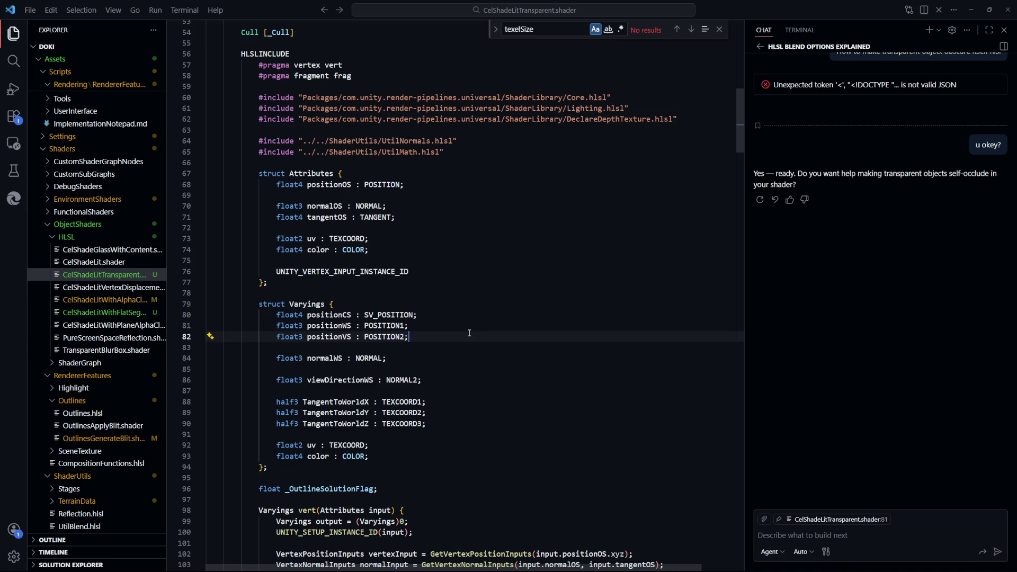
{"action": "left_click_drag", "start_coordinate": [418, 314], "coordinate": [283, 314]}
{"action": "left_click_drag", "start_coordinate": [409, 325], "coordinate": [307, 325]}
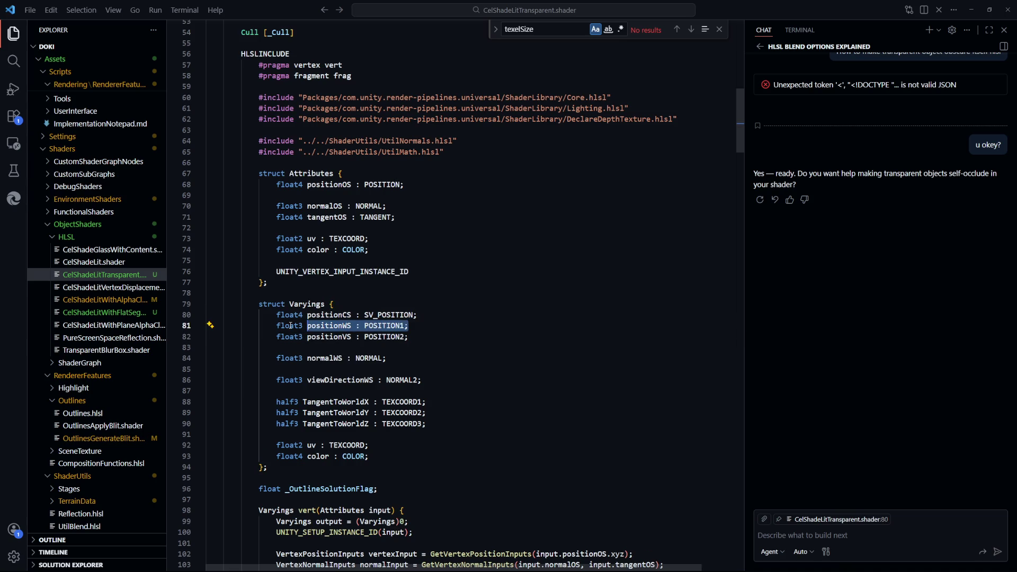
{"action": "left_click_drag", "start_coordinate": [408, 336], "coordinate": [340, 337]}
{"action": "left_click", "coordinate": [106, 350]}
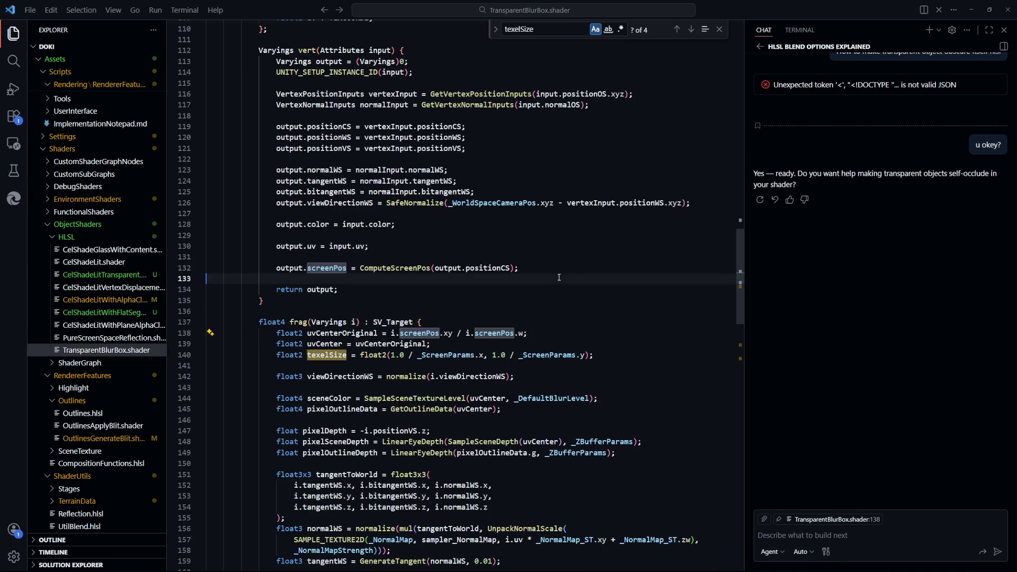
{"action": "scroll", "coordinate": [542, 375], "scroll_direction": "up", "scroll_amount": 5}
{"action": "scroll", "coordinate": [542, 376], "scroll_direction": "down", "scroll_amount": 2}
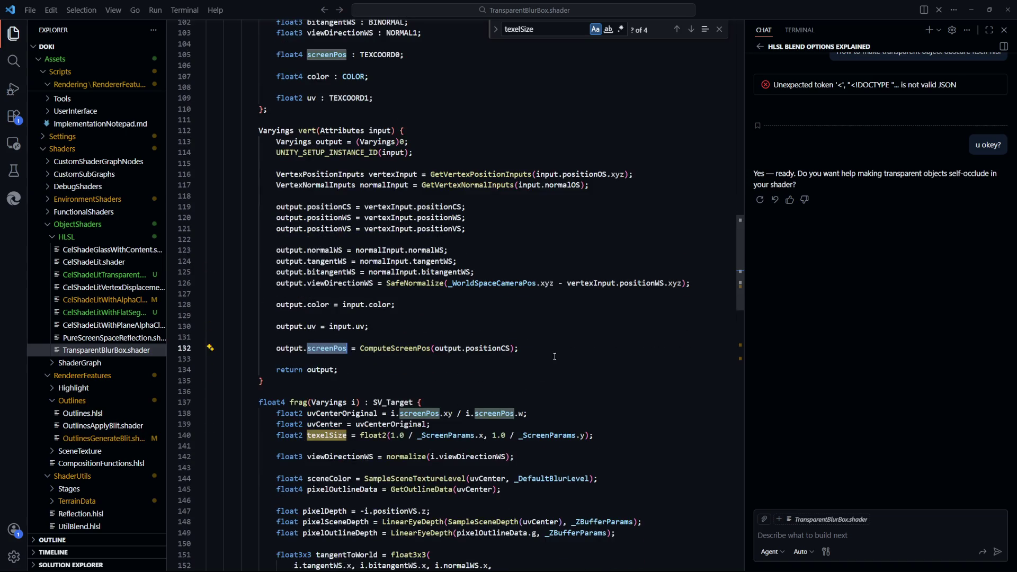
{"action": "left_click_drag", "start_coordinate": [519, 348], "coordinate": [360, 349]}
{"action": "key", "text": "ctrl+c"}
{"action": "left_click", "coordinate": [408, 366]}
{"action": "double_click", "coordinate": [394, 348]}
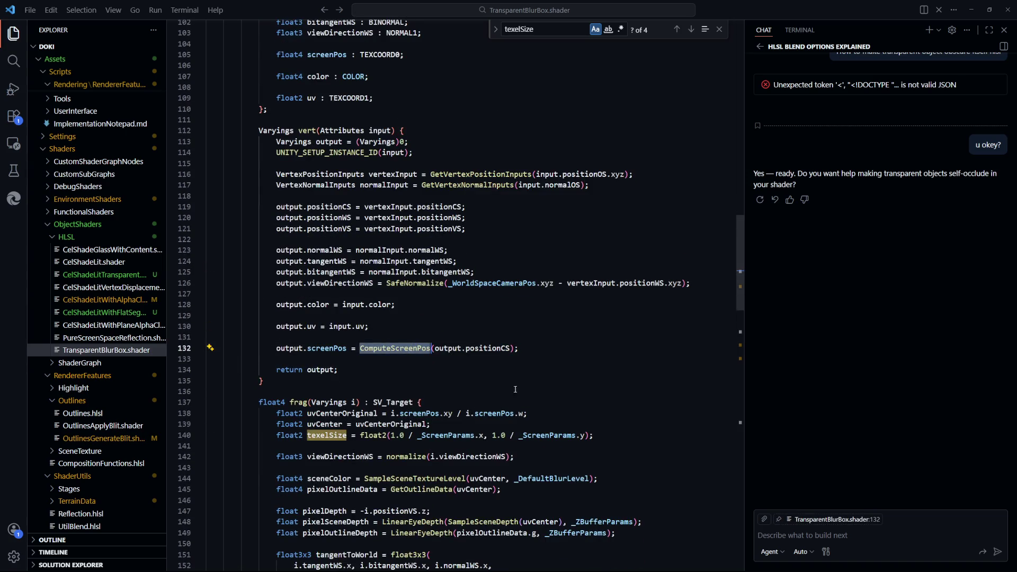
{"action": "scroll", "coordinate": [530, 405], "scroll_direction": "down", "scroll_amount": 2}
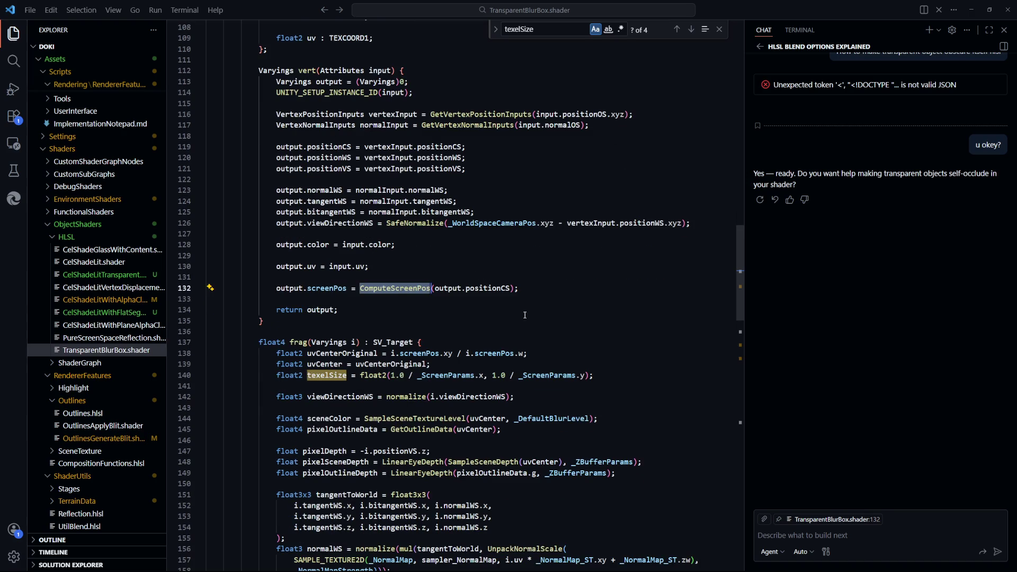
{"action": "left_click", "coordinate": [362, 296]}
{"action": "key", "text": "shift+Up"}
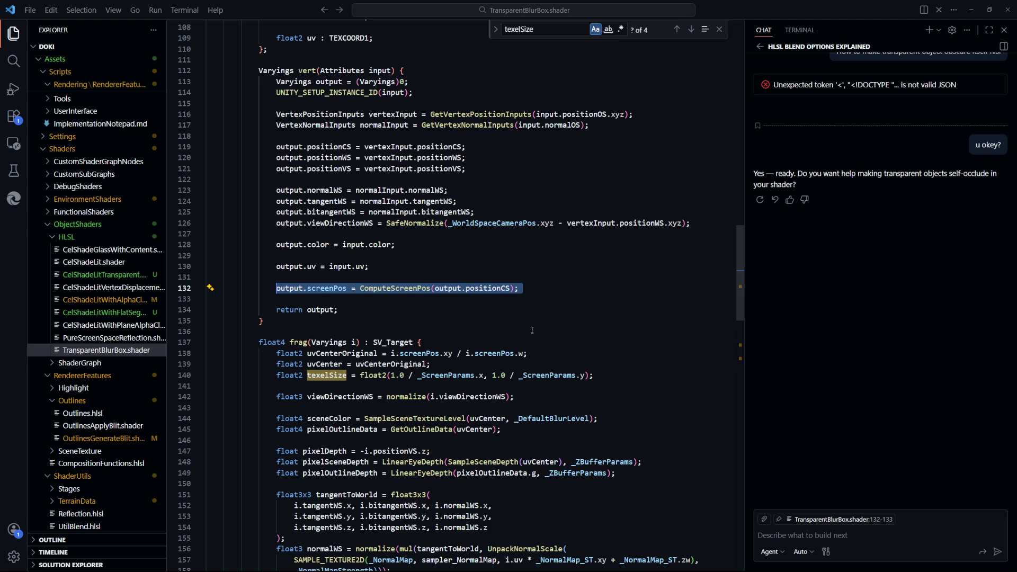
{"action": "left_click", "coordinate": [533, 330]}
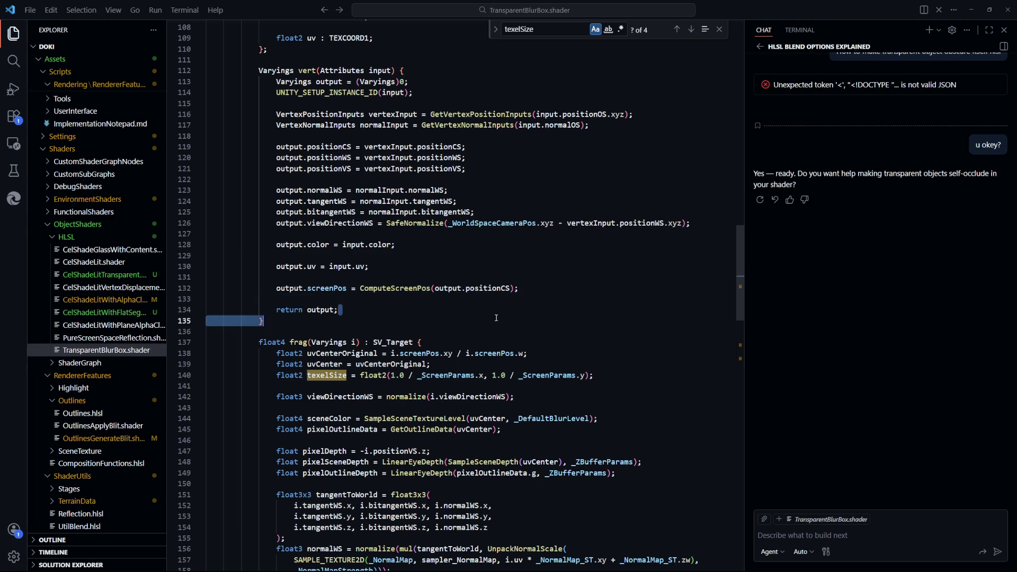
{"action": "key", "text": "ctrl+Tab"}
{"action": "left_click", "coordinate": [582, 315]}
{"action": "scroll", "coordinate": [502, 358], "scroll_direction": "up", "scroll_amount": 3}
{"action": "scroll", "coordinate": [502, 358], "scroll_direction": "down", "scroll_amount": 5}
{"action": "left_click", "coordinate": [450, 287]}
Add 'float3 positionSS : POSITION3;' to the Varyings struct and save
{"action": "type", "text": "float3 positionSS : POS"}
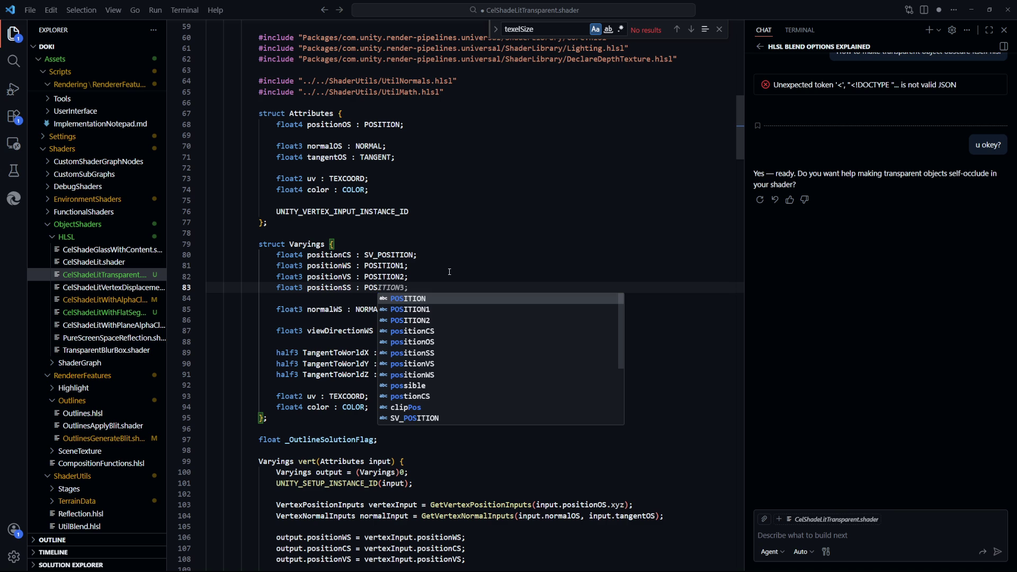
{"action": "key", "text": "Tab"}
{"action": "key", "text": "ctrl+s"}
Start 'output.positionSS = vertexInput.positionSS' on a new line after the positionVS assignment
{"action": "left_click", "coordinate": [545, 374]}
{"action": "key", "text": "shift+Up"}
{"action": "scroll", "coordinate": [413, 257], "scroll_direction": "down", "scroll_amount": 4}
{"action": "scroll", "coordinate": [414, 257], "scroll_direction": "down", "scroll_amount": 4}
{"action": "left_click", "coordinate": [534, 279]}
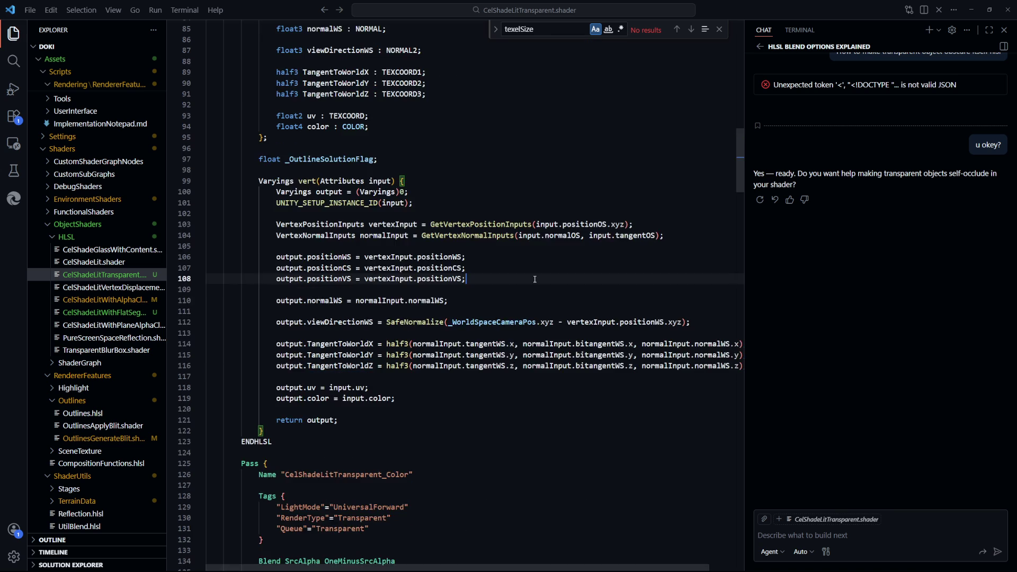
{"action": "key", "text": "Return"}
{"action": "type", "text": "output.po"}
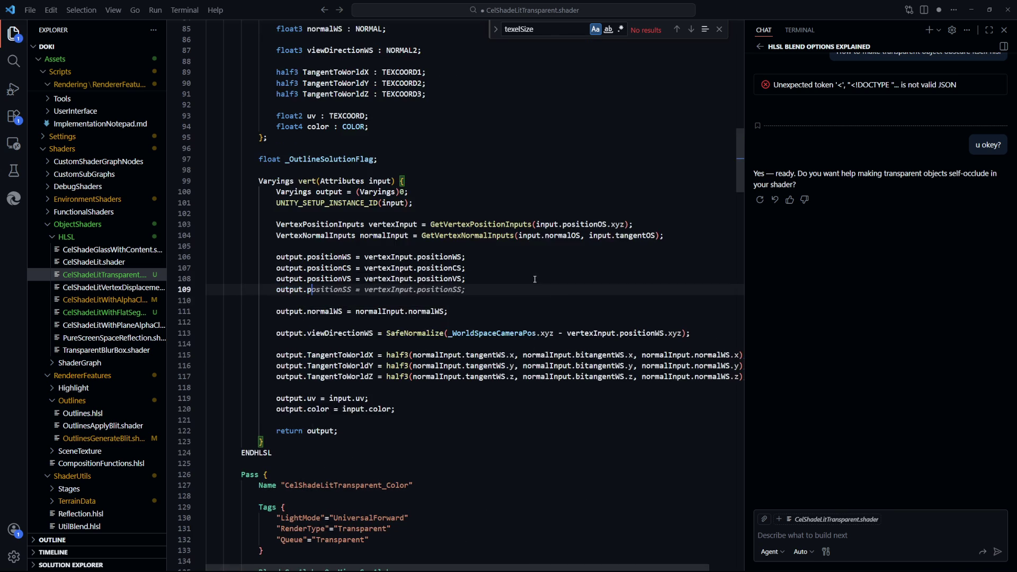
{"action": "type", "text": "s"}
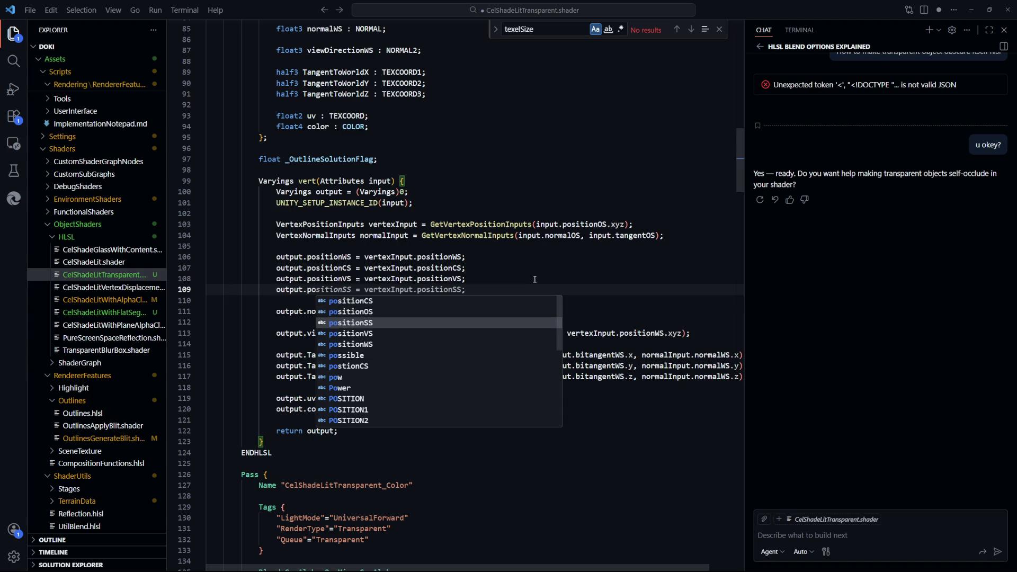
{"action": "type", "text": "itionSS = vertexInput.pos"}
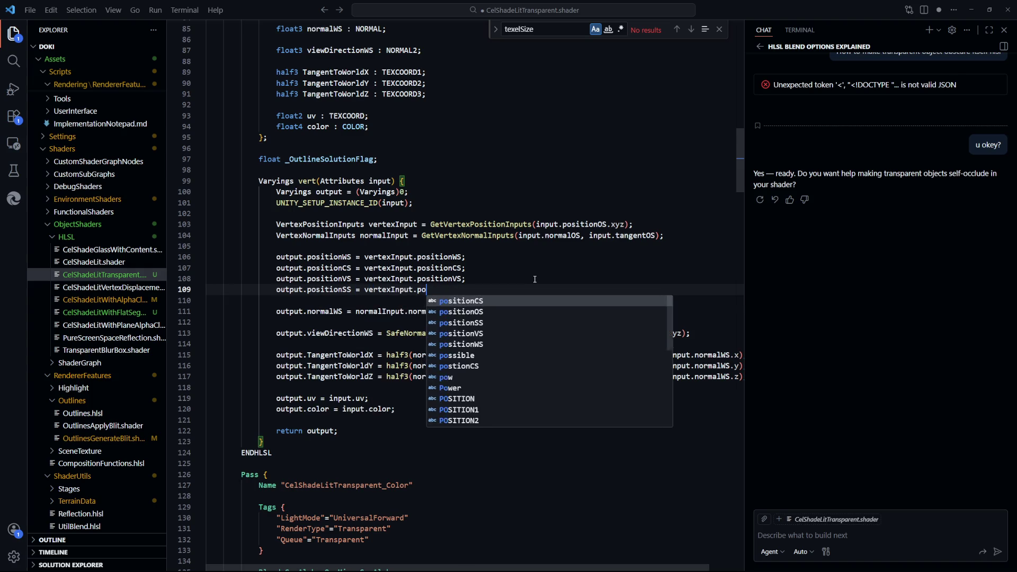
{"action": "key", "text": "Tab"}
Save and read the invalid subscript 'positionSS' error in Unity's Console
{"action": "key", "text": "ctrl+s"}
{"action": "key", "text": "alt+Tab"}
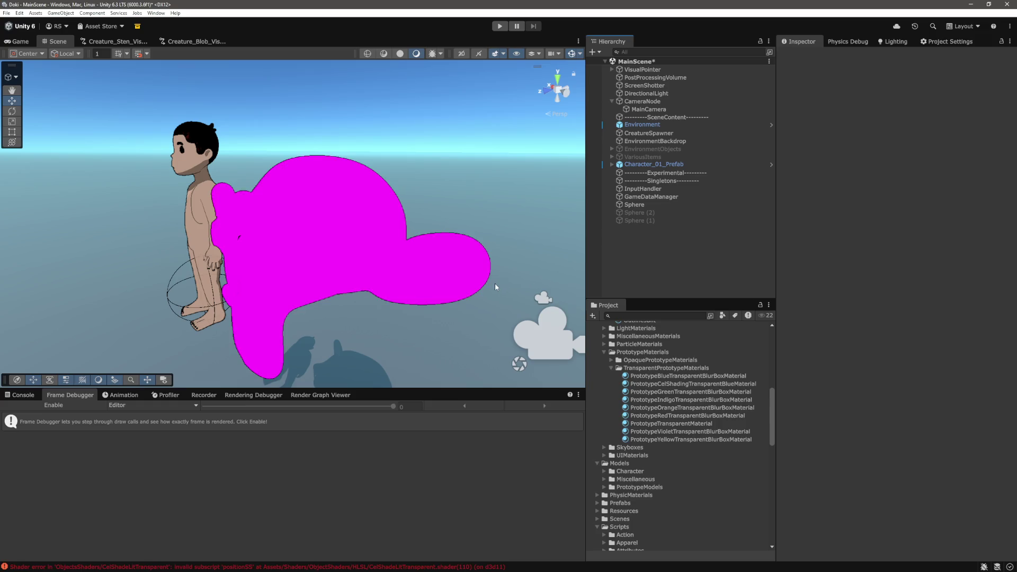
{"action": "left_click", "coordinate": [22, 394]}
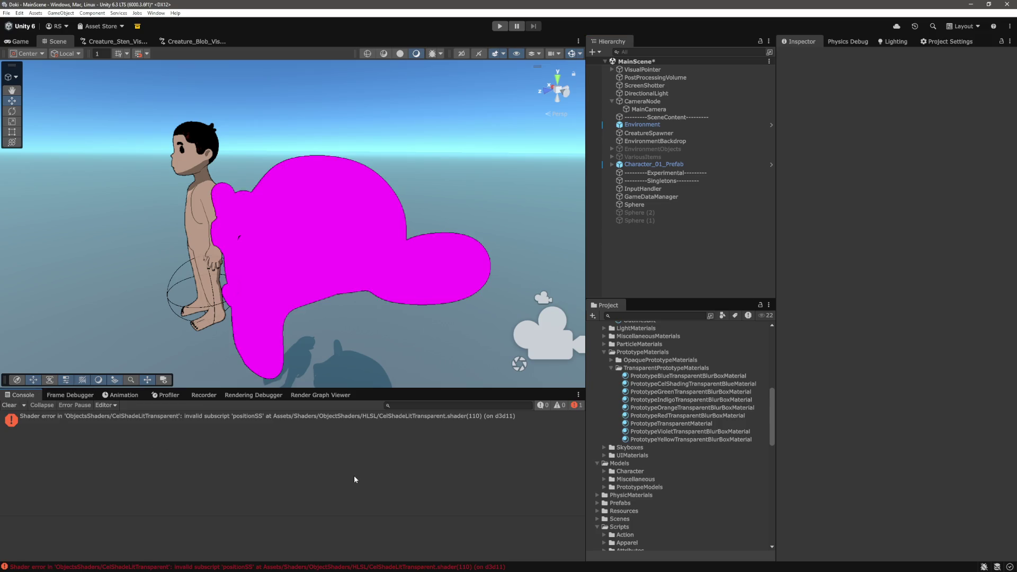
{"action": "key", "text": "alt+Tab"}
Set line 109 to output.positionSS = ComputeScreenPos(vertexInput.positionCS), copied from the blur-box shader
{"action": "mouse_move", "coordinate": [360, 288]}
{"action": "left_mouse_down"}
{"action": "mouse_move", "coordinate": [517, 288]}
{"action": "mouse_move", "coordinate": [351, 289]}
{"action": "left_mouse_up"}
{"action": "key", "text": "ctrl+Tab"}
{"action": "key", "text": "ctrl+v"}
{"action": "key", "text": "Up"}
{"action": "key", "text": "Up"}
{"action": "double_click", "coordinate": [454, 289]}
{"action": "type", "text": "vertexInput"}
{"action": "left_click", "coordinate": [586, 290]}
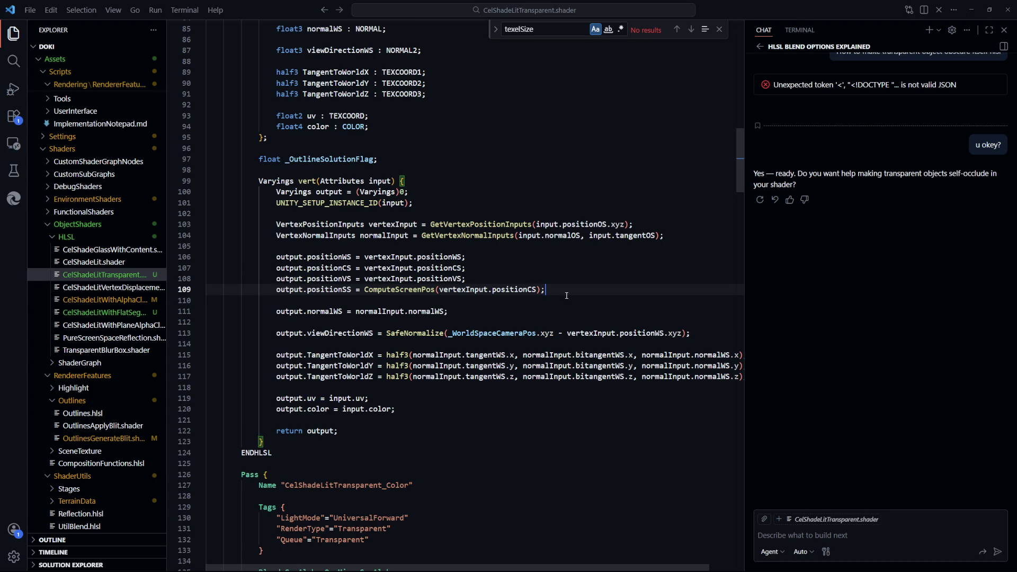
{"action": "scroll", "coordinate": [564, 299], "scroll_direction": "down", "scroll_amount": 1}
{"action": "scroll", "coordinate": [566, 296], "scroll_direction": "down", "scroll_amount": 1}
{"action": "left_click", "coordinate": [556, 369]}
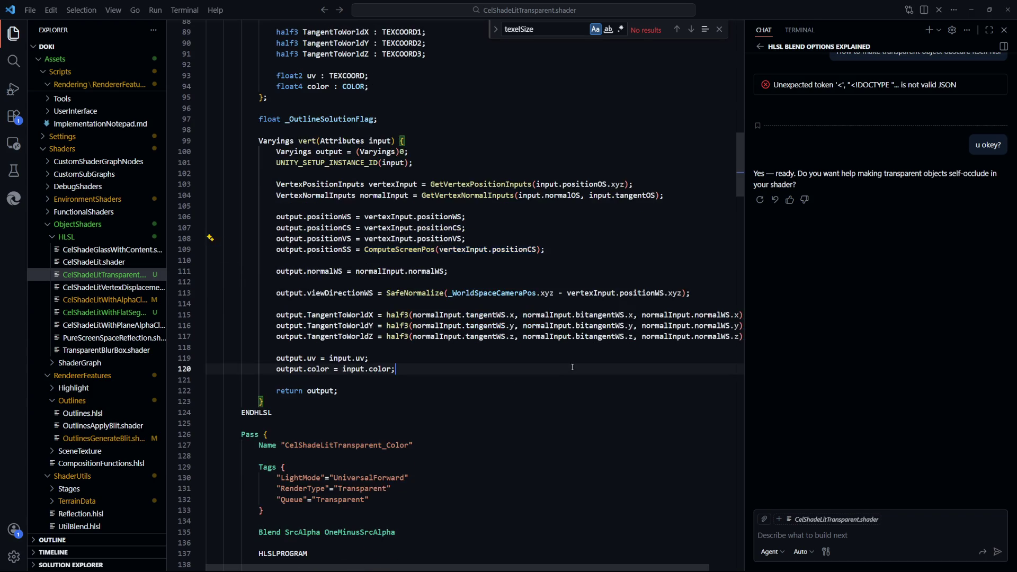
{"action": "key", "text": "ctrl+p"}
{"action": "key", "text": "Return"}
{"action": "left_click", "coordinate": [426, 312]}
{"action": "scroll", "coordinate": [426, 297], "scroll_direction": "up", "scroll_amount": 2}
{"action": "scroll", "coordinate": [426, 276], "scroll_direction": "down", "scroll_amount": 3}
{"action": "scroll", "coordinate": [425, 276], "scroll_direction": "down", "scroll_amount": 3}
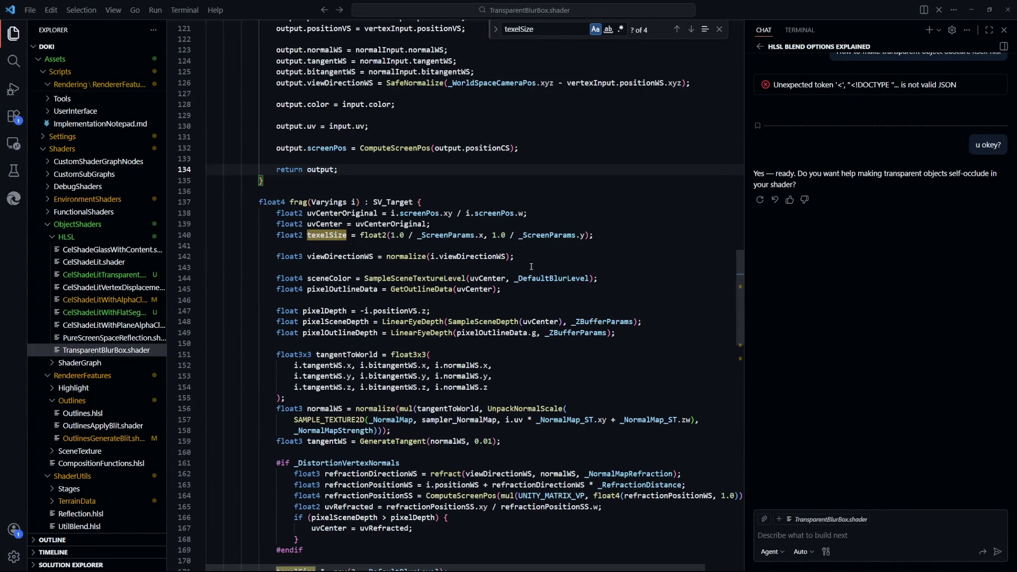
{"action": "key", "text": "Down"}
{"action": "key", "text": "Down"}
{"action": "key", "text": "Down"}
{"action": "key", "text": "Down"}
{"action": "key", "text": "Down"}
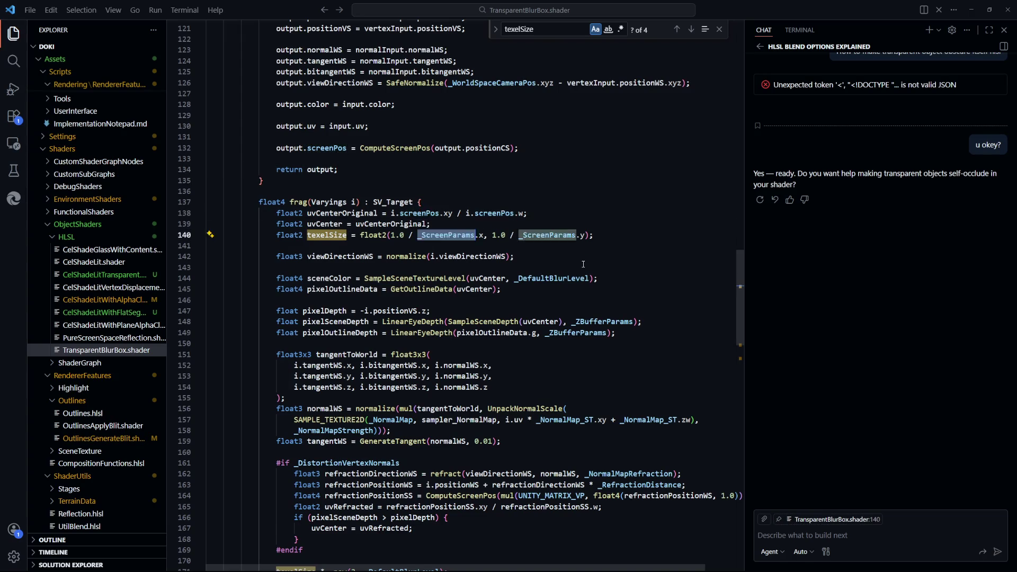
{"action": "scroll", "coordinate": [402, 286], "scroll_direction": "down", "scroll_amount": 1}
{"action": "left_click", "coordinate": [352, 236]}
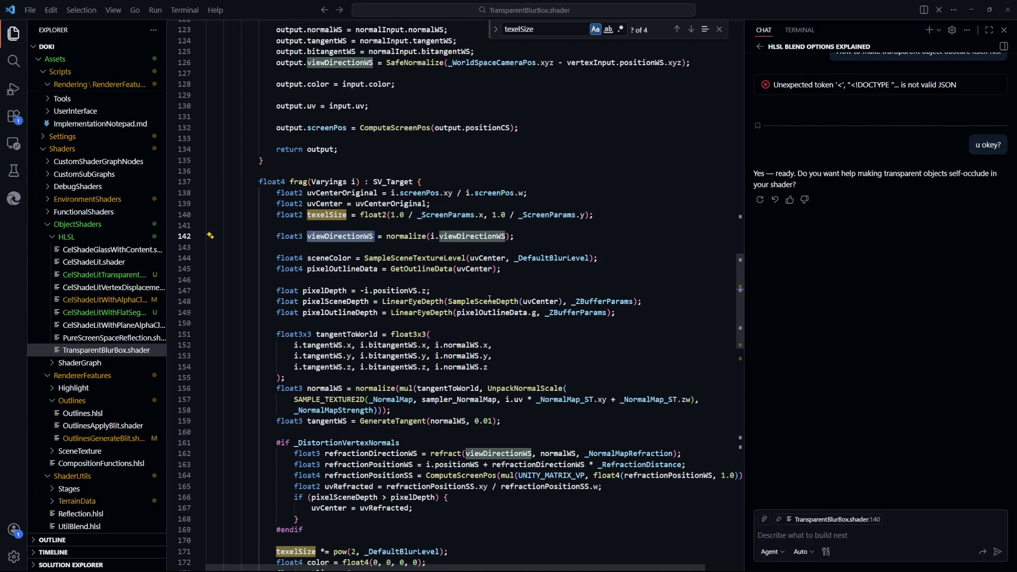
{"action": "key", "text": "ctrl+p"}
{"action": "key", "text": "Return"}
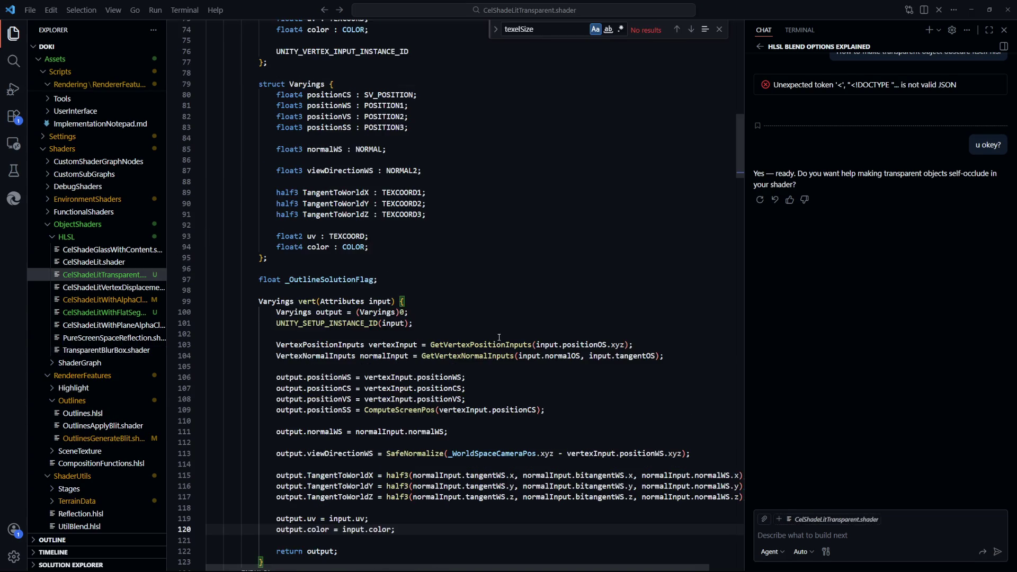
{"action": "key", "text": "ctrl+p"}
{"action": "key", "text": "Return"}
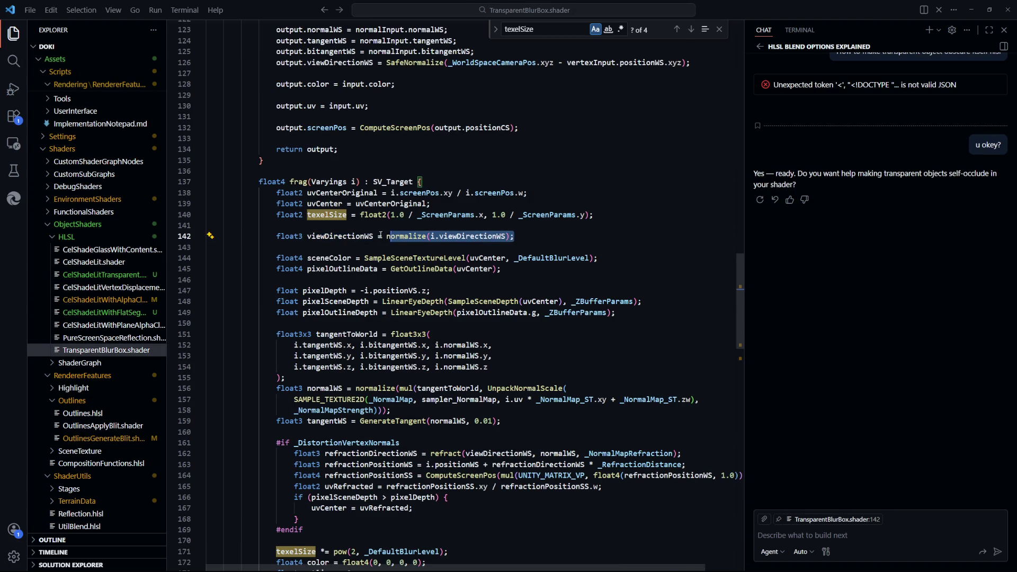
{"action": "key", "text": "ctrl+p"}
{"action": "key", "text": "Return"}
{"action": "scroll", "coordinate": [472, 309], "scroll_direction": "down", "scroll_amount": 15}
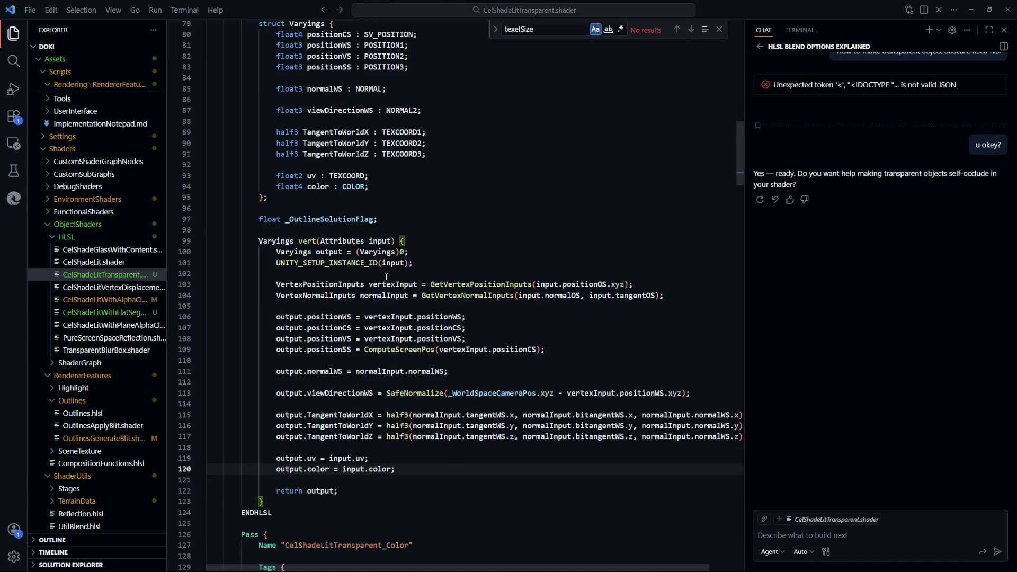
{"action": "scroll", "coordinate": [402, 282], "scroll_direction": "down", "scroll_amount": 6}
{"action": "scroll", "coordinate": [401, 282], "scroll_direction": "down", "scroll_amount": 20}
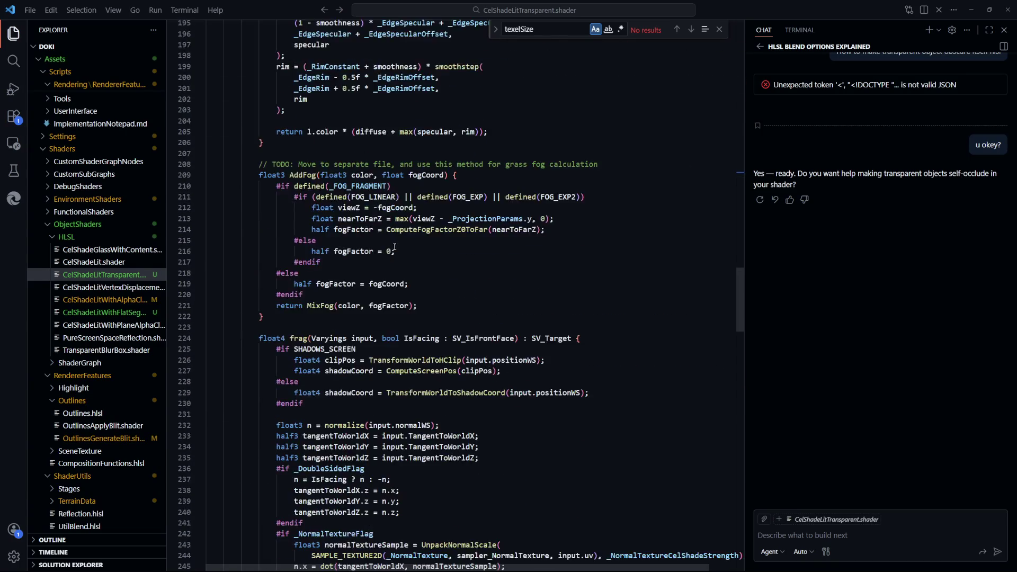
{"action": "scroll", "coordinate": [286, 286], "scroll_direction": "down", "scroll_amount": 4}
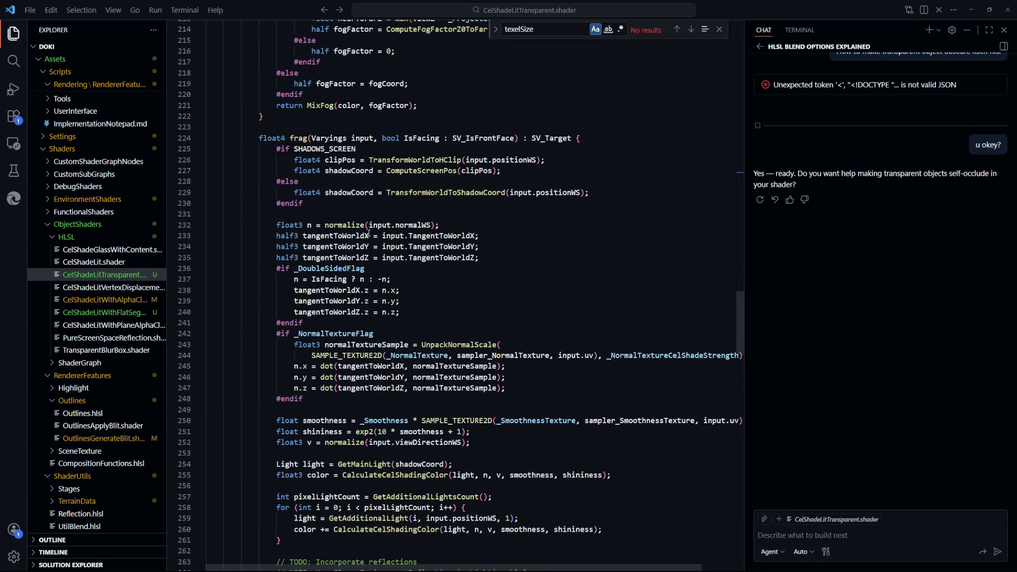
{"action": "scroll", "coordinate": [376, 256], "scroll_direction": "down", "scroll_amount": 1}
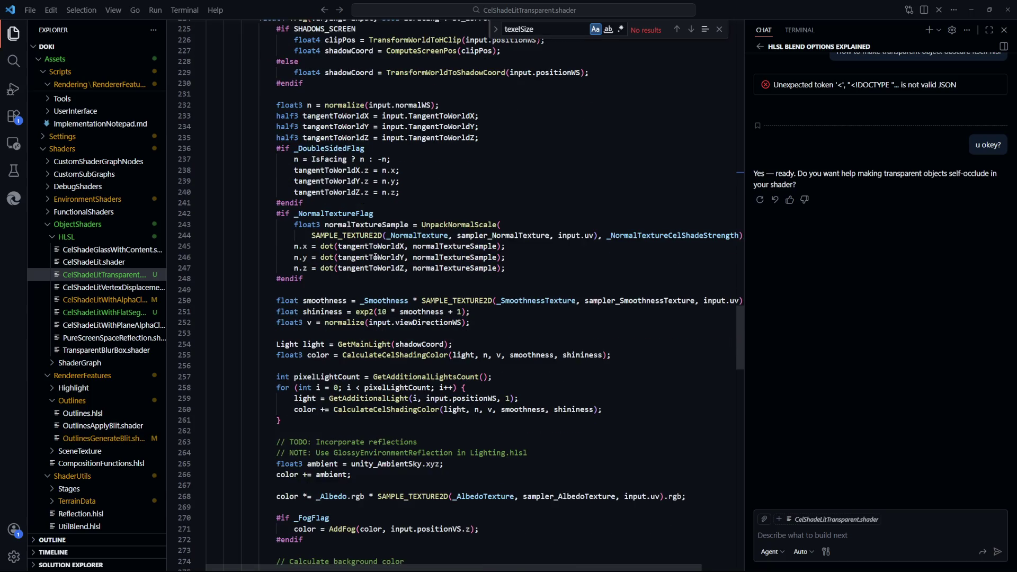
{"action": "left_click", "coordinate": [609, 341]}
{"action": "scroll", "coordinate": [384, 294], "scroll_direction": "down", "scroll_amount": 2}
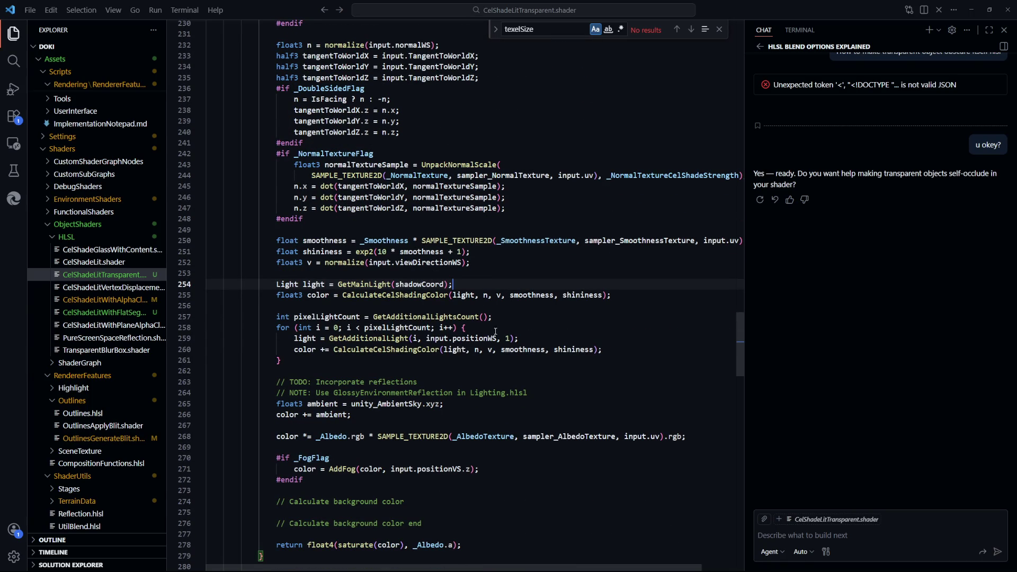
{"action": "left_click", "coordinate": [555, 325]}
{"action": "scroll", "coordinate": [555, 324], "scroll_direction": "up", "scroll_amount": 1}
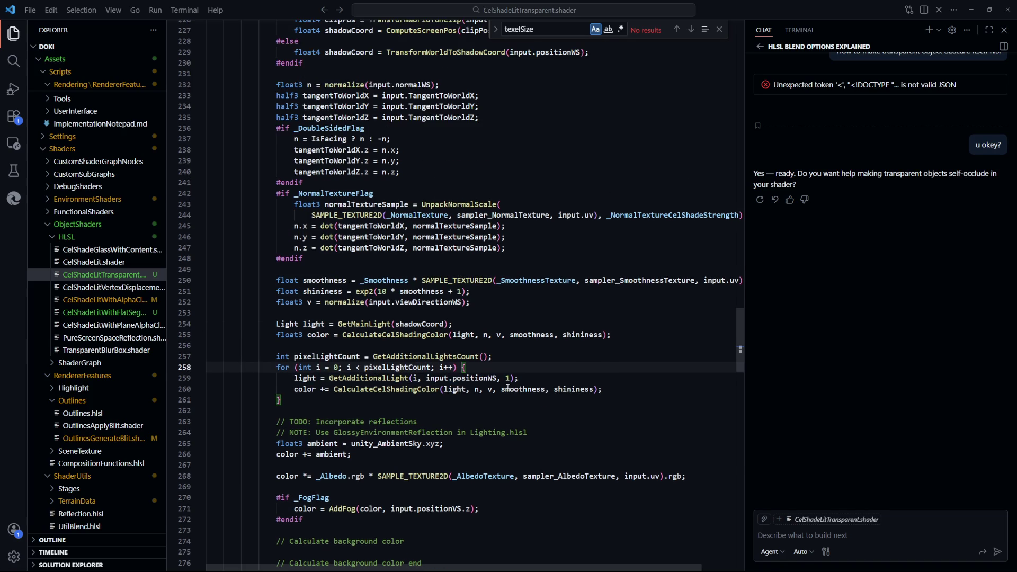
{"action": "double_click", "coordinate": [491, 391]}
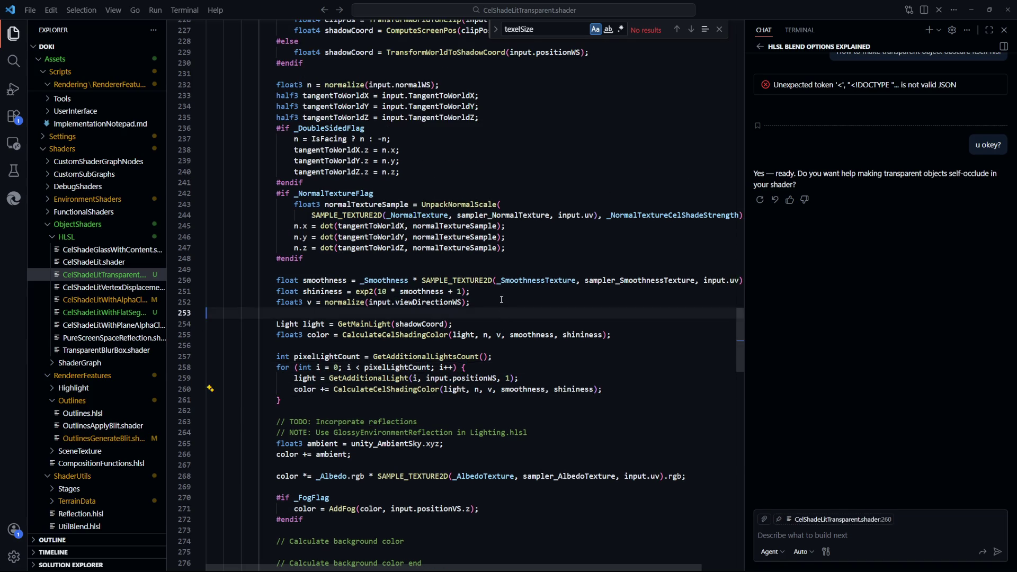
{"action": "left_click_drag", "start_coordinate": [470, 302], "coordinate": [295, 303]}
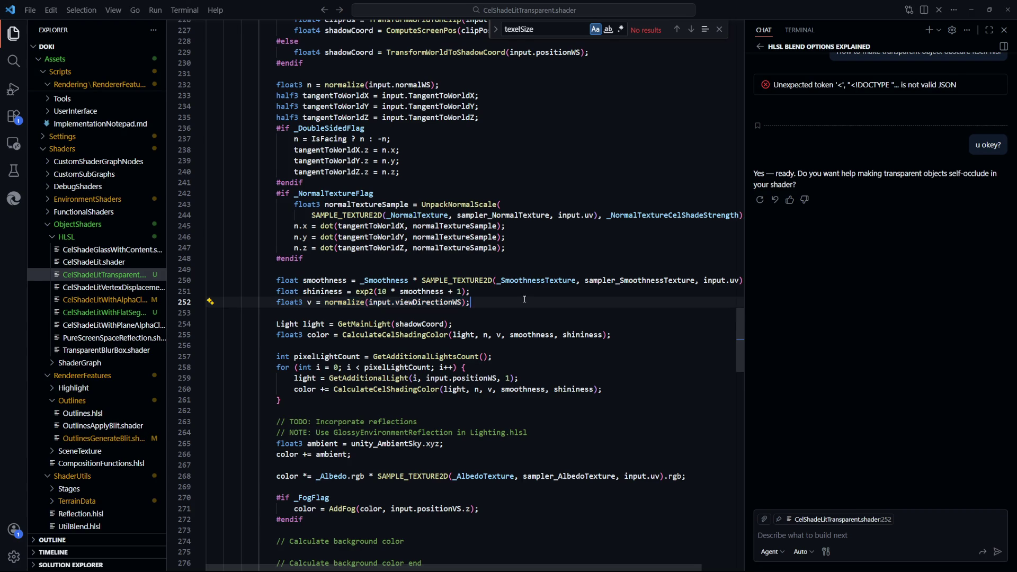
{"action": "key", "text": "ctrl+p"}
{"action": "left_click", "coordinate": [578, 232]}
{"action": "left_click", "coordinate": [336, 237]}
{"action": "left_click", "coordinate": [329, 258]}
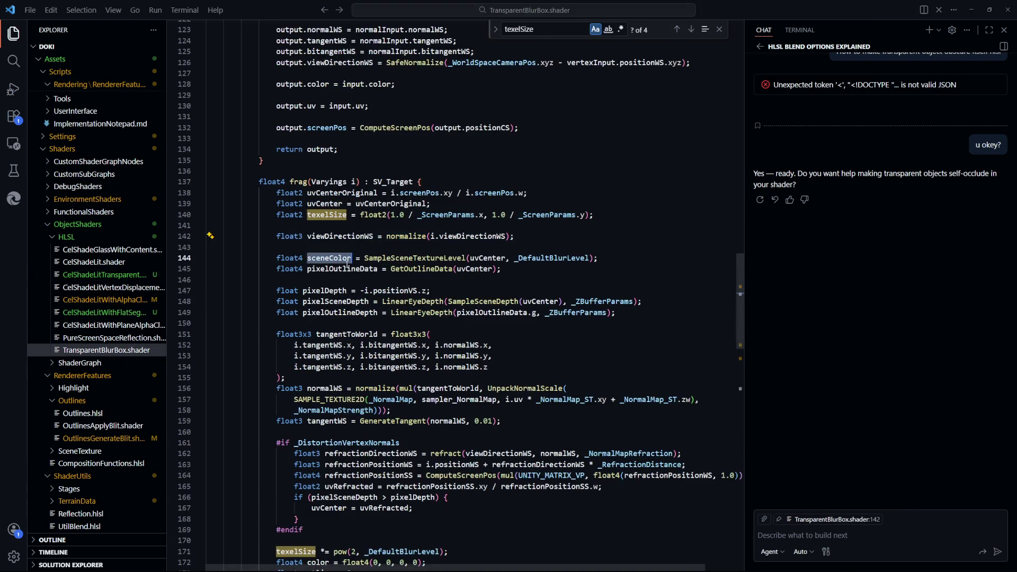
{"action": "left_click", "coordinate": [509, 282]}
{"action": "left_click", "coordinate": [413, 258]}
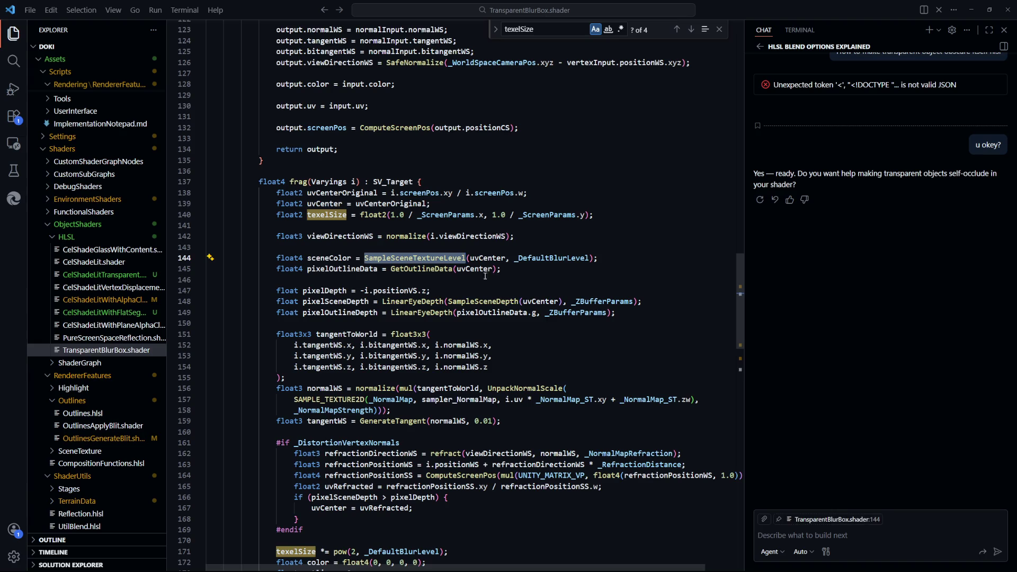
{"action": "key", "text": "Down"}
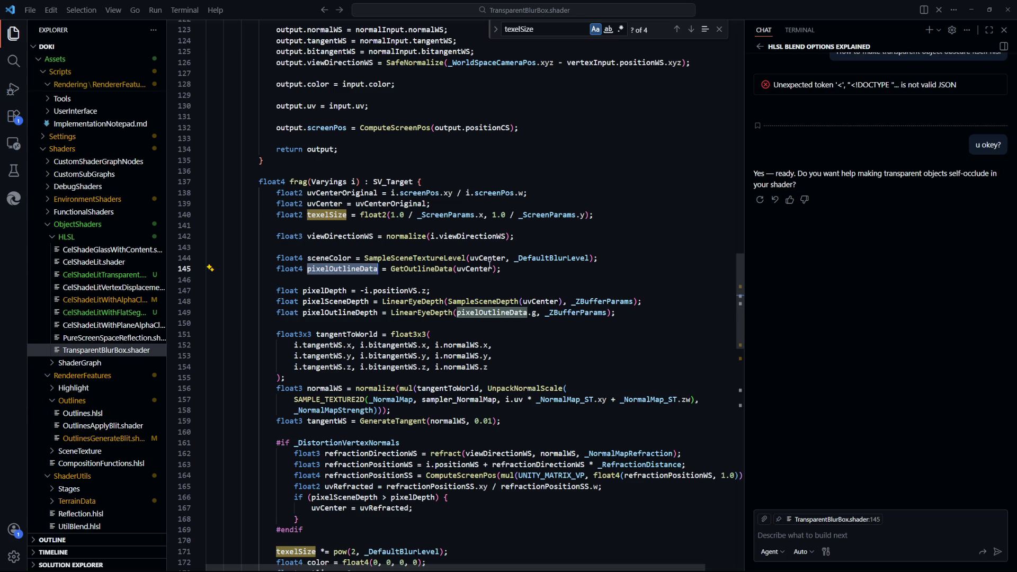
{"action": "key", "text": "Down"}
{"action": "key", "text": "Down"}
{"action": "key", "text": "Down"}
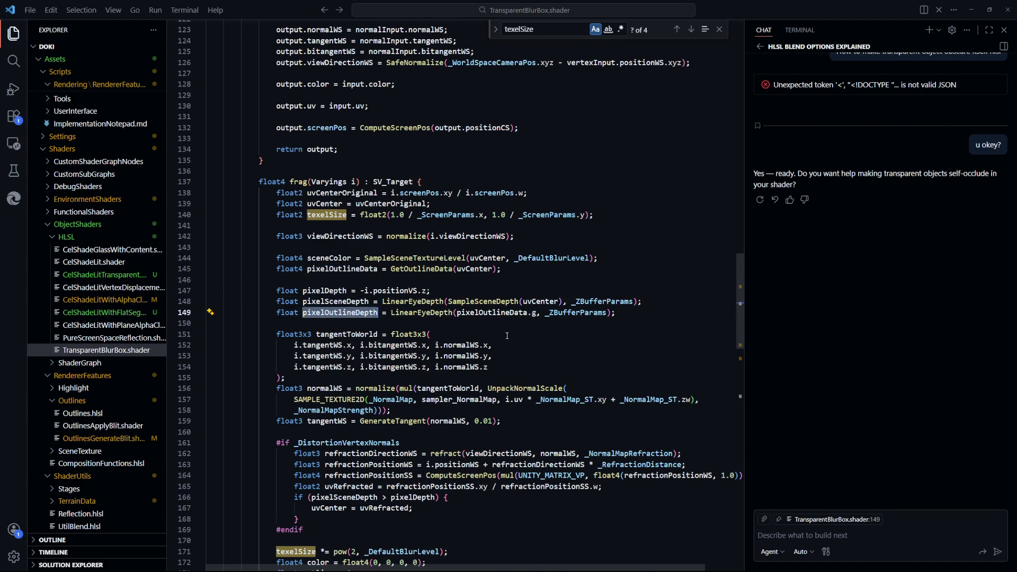
{"action": "scroll", "coordinate": [507, 335], "scroll_direction": "down", "scroll_amount": 2}
{"action": "key", "text": "Down"}
{"action": "key", "text": "Down"}
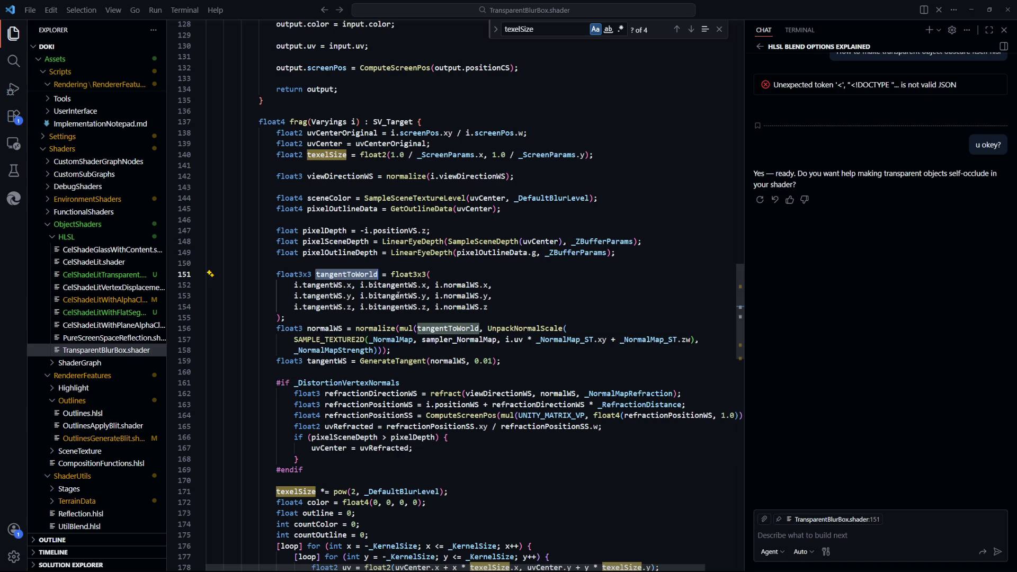
{"action": "key", "text": "ctrl+Tab"}
{"action": "scroll", "coordinate": [614, 346], "scroll_direction": "up", "scroll_amount": 10}
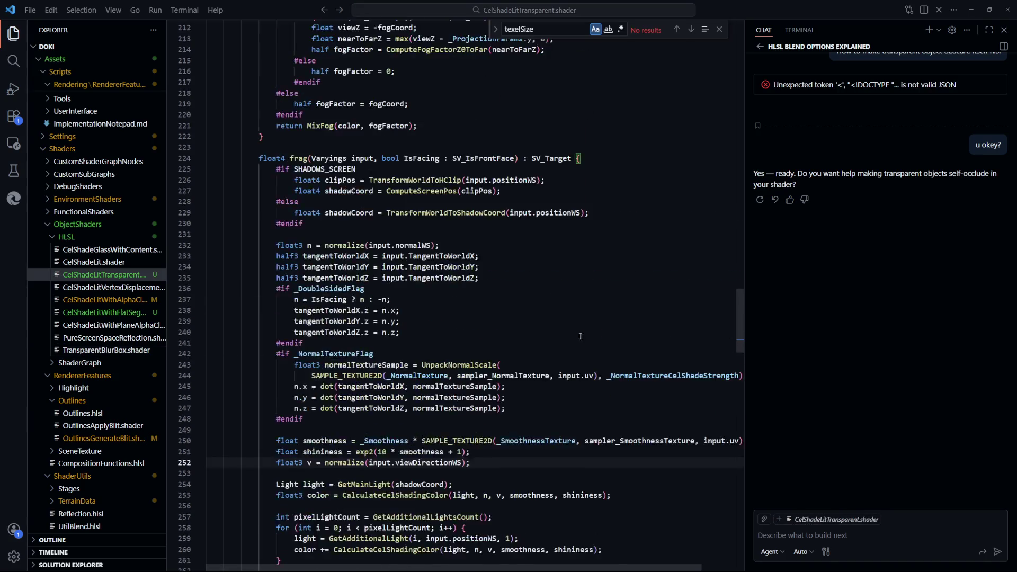
Inspect the three TangentToWorld varyings in CelShadeLitTransparent.shader
{"action": "scroll", "coordinate": [612, 344], "scroll_direction": "up", "scroll_amount": 9}
{"action": "left_click_drag", "start_coordinate": [737, 263], "coordinate": [742, 147]}
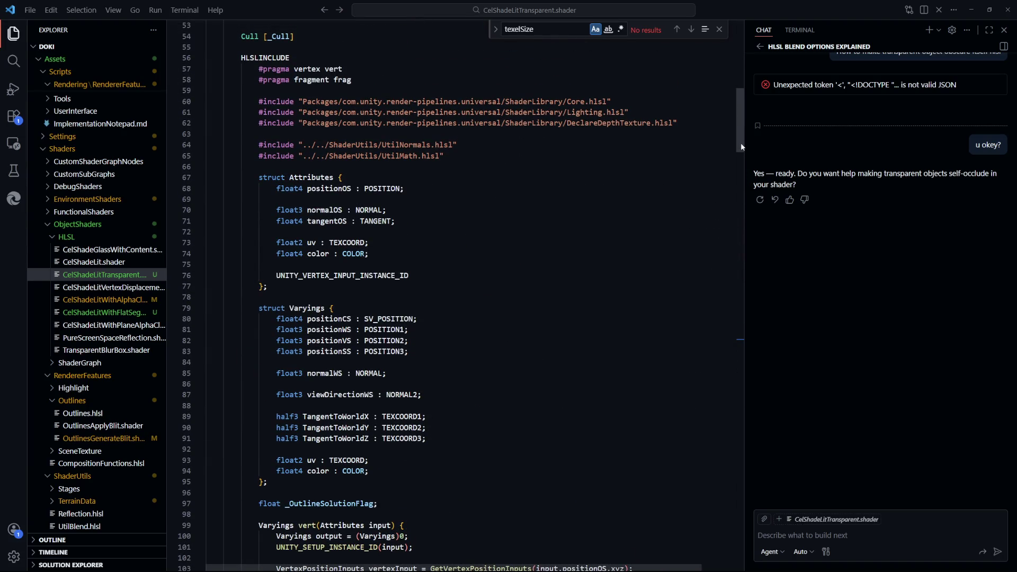
{"action": "double_click", "coordinate": [335, 417]}
{"action": "key", "text": "Down"}
{"action": "key", "text": "Down"}
{"action": "left_click", "coordinate": [480, 428]}
{"action": "mouse_move", "coordinate": [492, 441]}
{"action": "left_mouse_down"}
{"action": "mouse_move", "coordinate": [278, 427]}
{"action": "mouse_move", "coordinate": [273, 416]}
{"action": "left_mouse_up"}
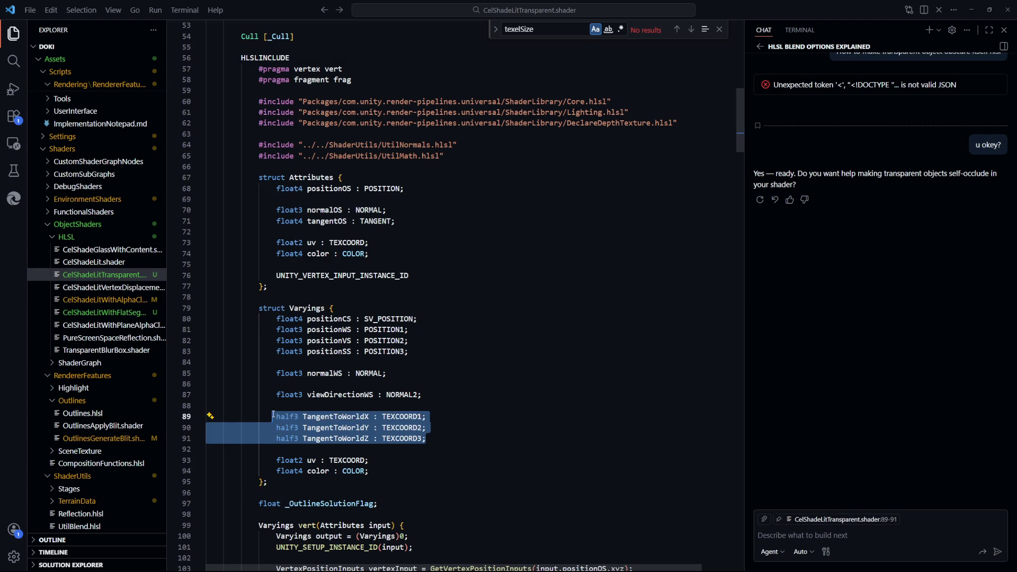
{"action": "double_click", "coordinate": [346, 417]}
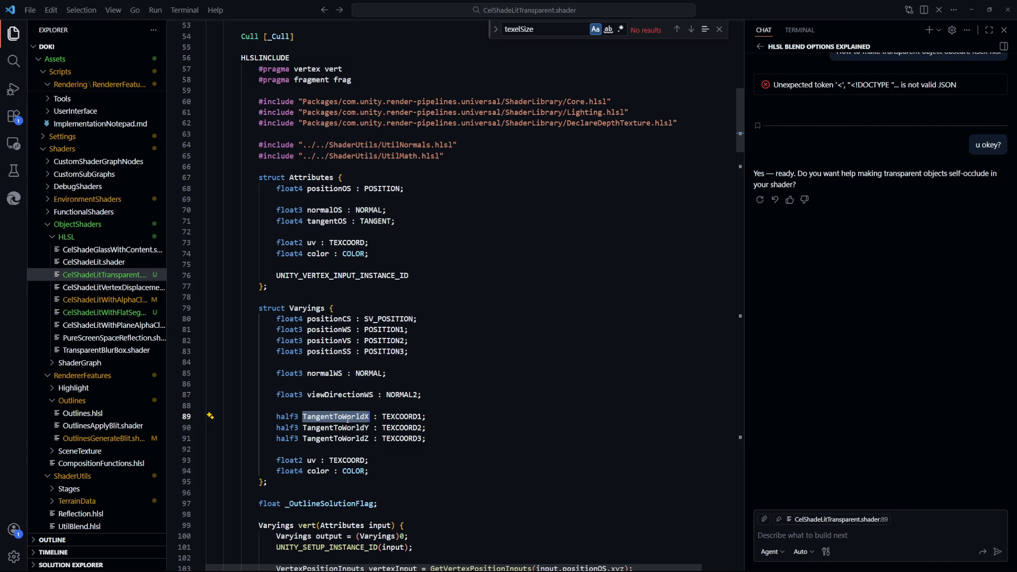
In TransparentBlurBox.shader, review the normalWS and tangentWS calculations
{"action": "key", "text": "ctrl+Tab"}
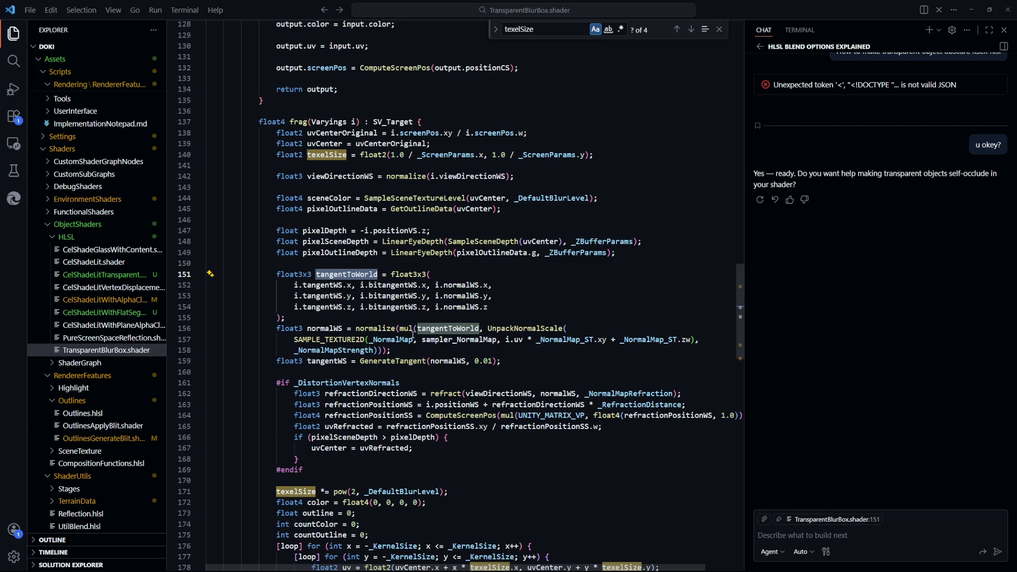
{"action": "key", "text": "shift+alt+Right"}
{"action": "key", "text": "shift+alt+Right"}
{"action": "key", "text": "shift+alt+Right"}
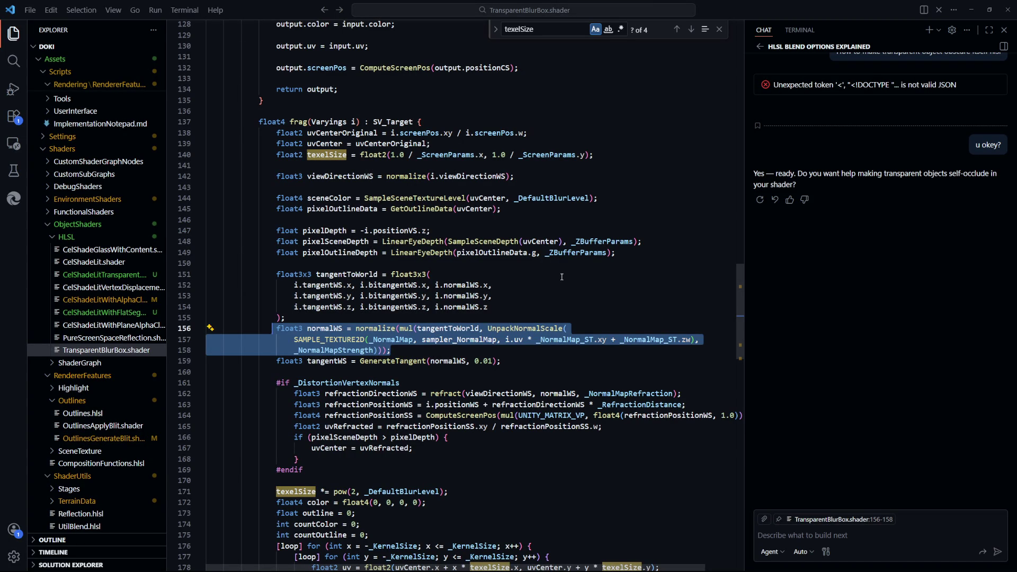
{"action": "scroll", "coordinate": [564, 292], "scroll_direction": "down", "scroll_amount": 2}
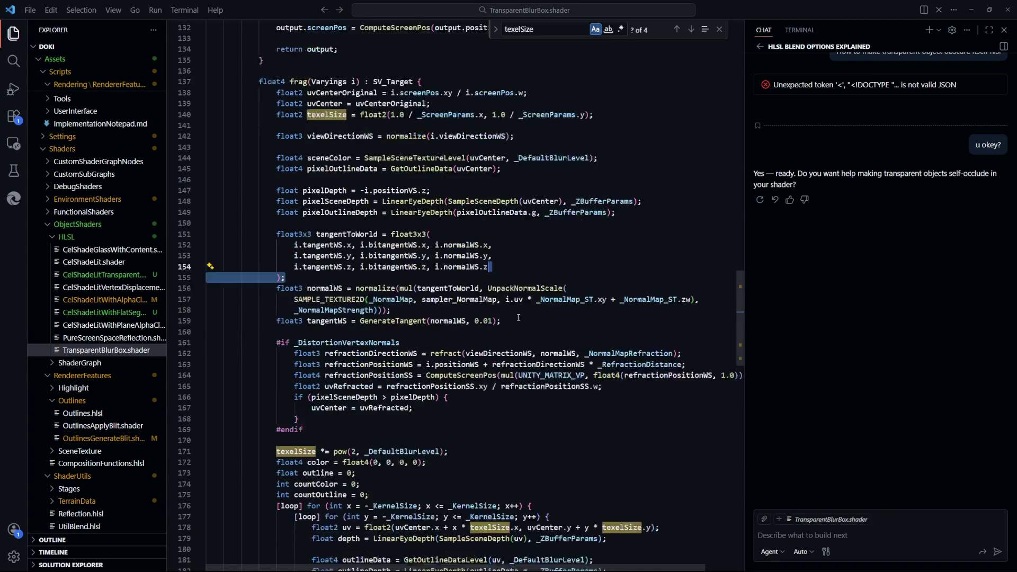
{"action": "left_click", "coordinate": [339, 303]}
{"action": "mouse_move", "coordinate": [501, 301]}
{"action": "left_mouse_down"}
{"action": "mouse_move", "coordinate": [279, 268]}
{"action": "mouse_move", "coordinate": [275, 215]}
{"action": "left_mouse_up"}
{"action": "left_click", "coordinate": [554, 304]}
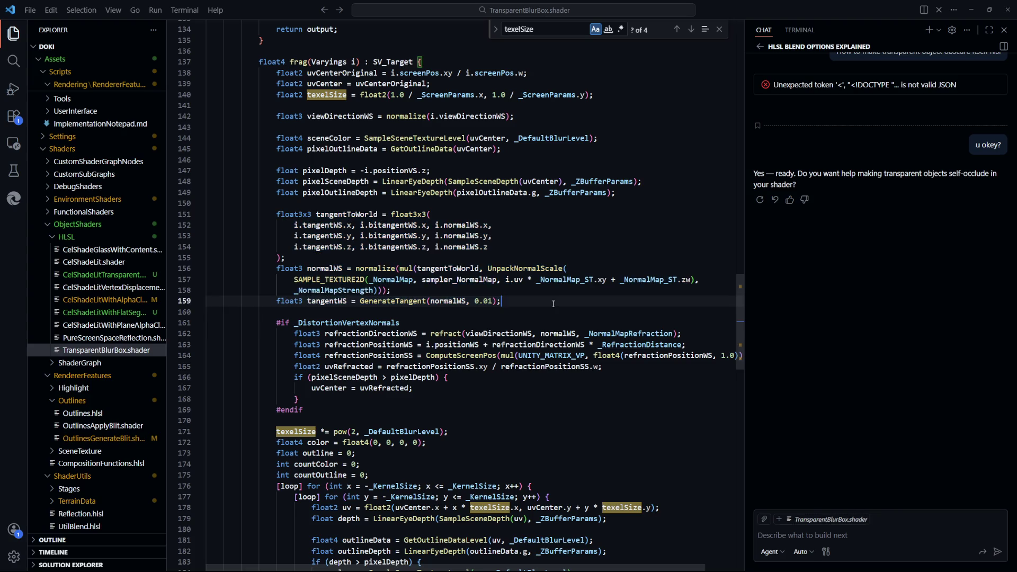
{"action": "scroll", "coordinate": [551, 304], "scroll_direction": "up", "scroll_amount": 2}
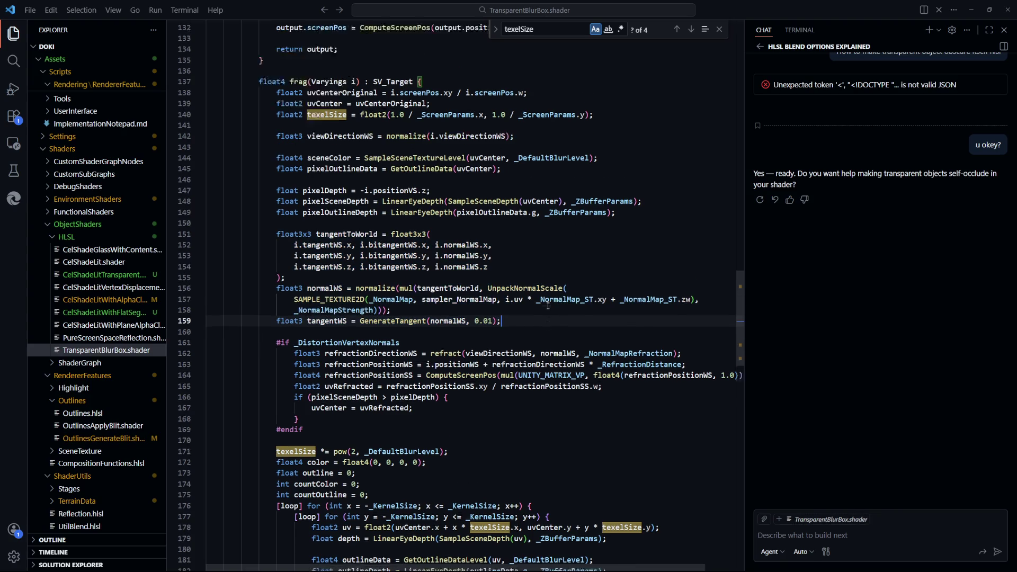
{"action": "scroll", "coordinate": [549, 307], "scroll_direction": "down", "scroll_amount": 3}
Select the refraction block on lines 166–168 and check where uvCenter is used
{"action": "mouse_move", "coordinate": [265, 277]}
{"action": "left_mouse_down"}
{"action": "mouse_move", "coordinate": [403, 294]}
{"action": "mouse_move", "coordinate": [352, 367]}
{"action": "left_mouse_up"}
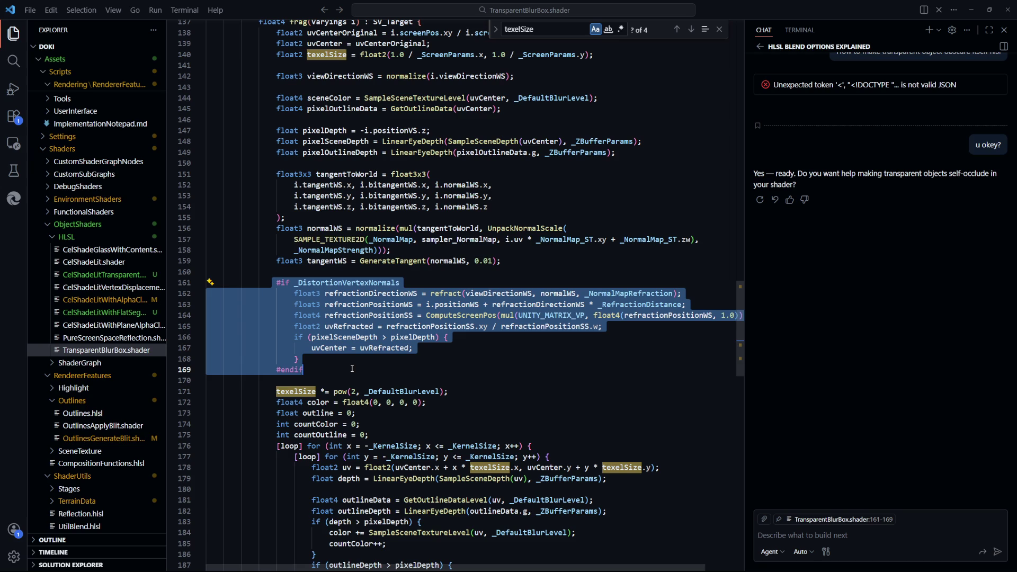
{"action": "left_click", "coordinate": [352, 368]}
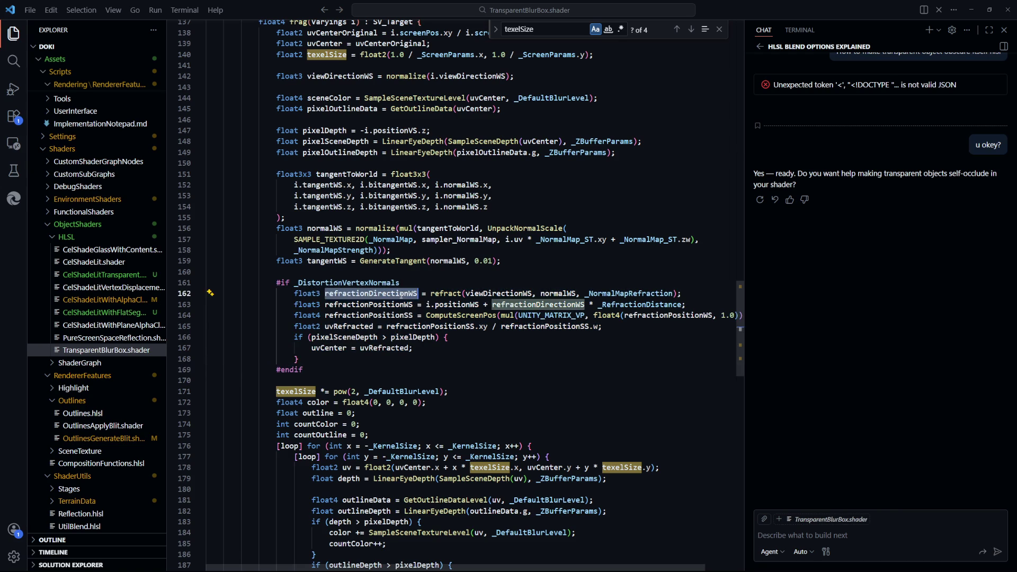
{"action": "left_click_drag", "start_coordinate": [299, 362], "coordinate": [301, 291]}
{"action": "scroll", "coordinate": [301, 291], "scroll_direction": "up", "scroll_amount": 3}
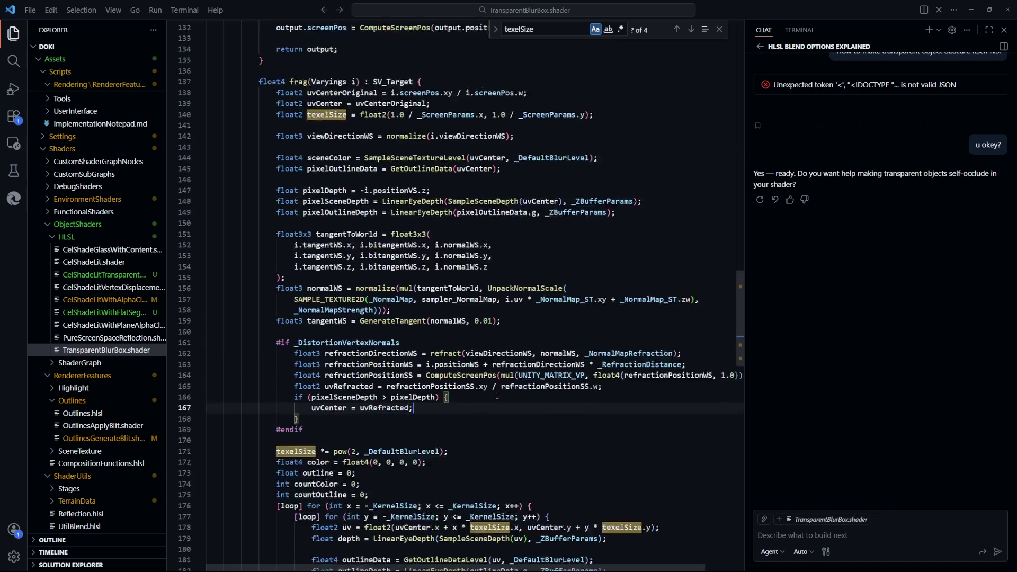
{"action": "left_click_drag", "start_coordinate": [462, 361], "coordinate": [458, 426]}
{"action": "left_click", "coordinate": [536, 464]}
{"action": "scroll", "coordinate": [390, 317], "scroll_direction": "up", "scroll_amount": 2}
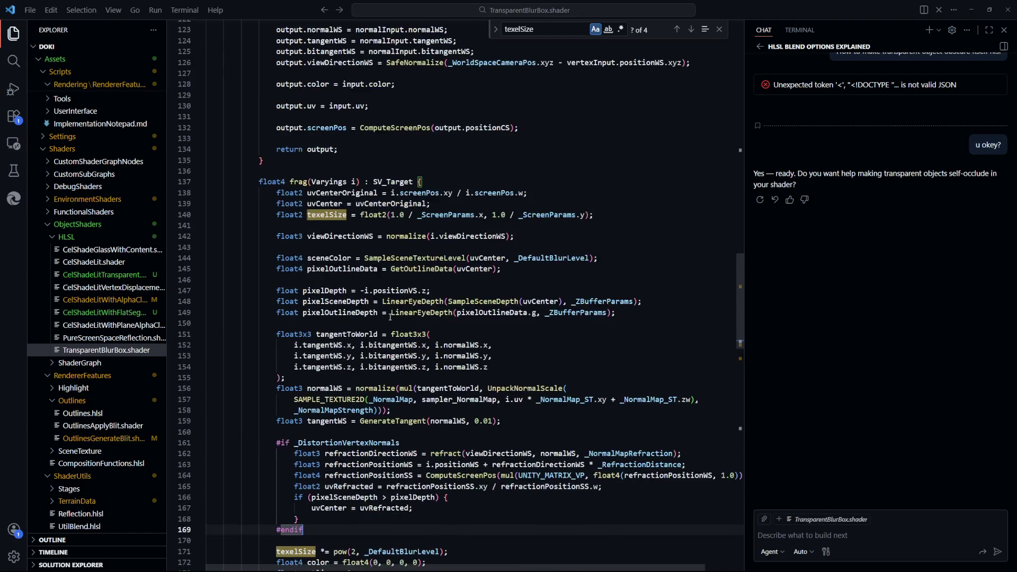
{"action": "left_click", "coordinate": [428, 200]}
{"action": "left_click", "coordinate": [322, 206]}
{"action": "scroll", "coordinate": [322, 206], "scroll_direction": "down", "scroll_amount": 2}
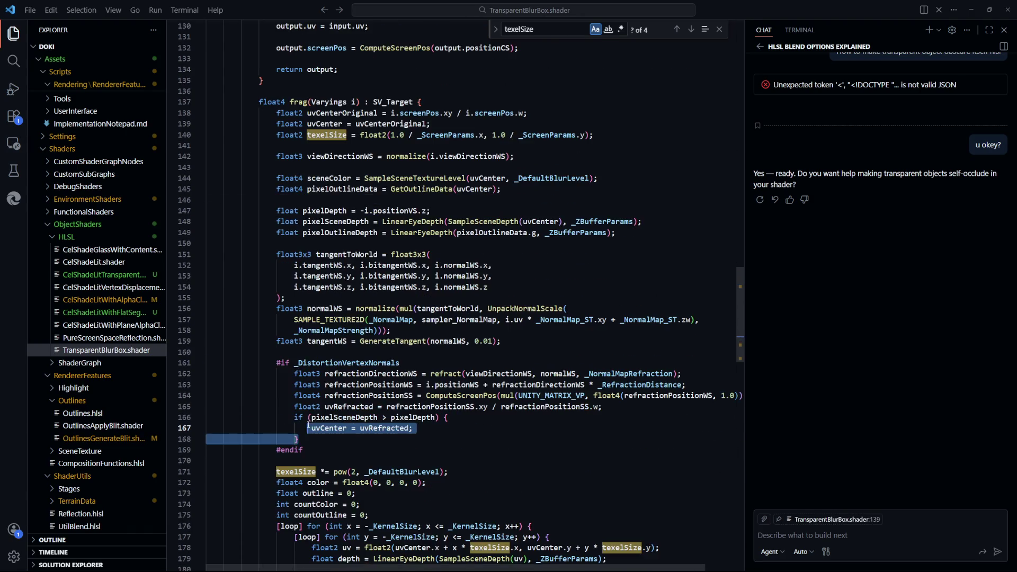
{"action": "left_click_drag", "start_coordinate": [294, 417], "coordinate": [464, 433]}
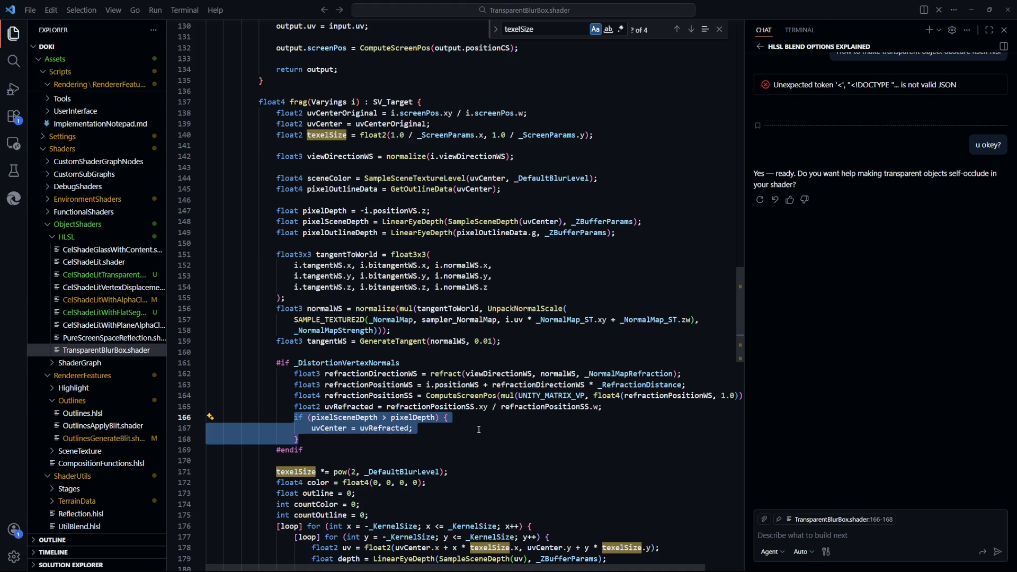
{"action": "left_click", "coordinate": [876, 532]}
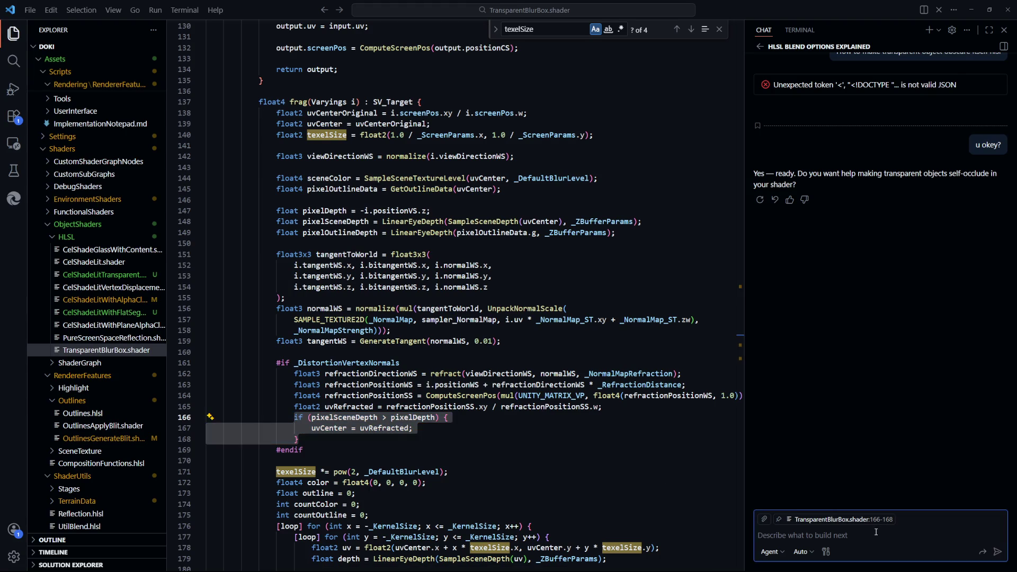
Ask the chat how to calculate refracted UVs from original UV, view direction and object normal
{"action": "type", "text": "How to calculate ref"}
{"action": "type", "text": "racted u"}
{"action": "type", "text": "v "}
{"action": "type", "text": "given original "}
{"action": "type", "text": "uv, view direction, and "}
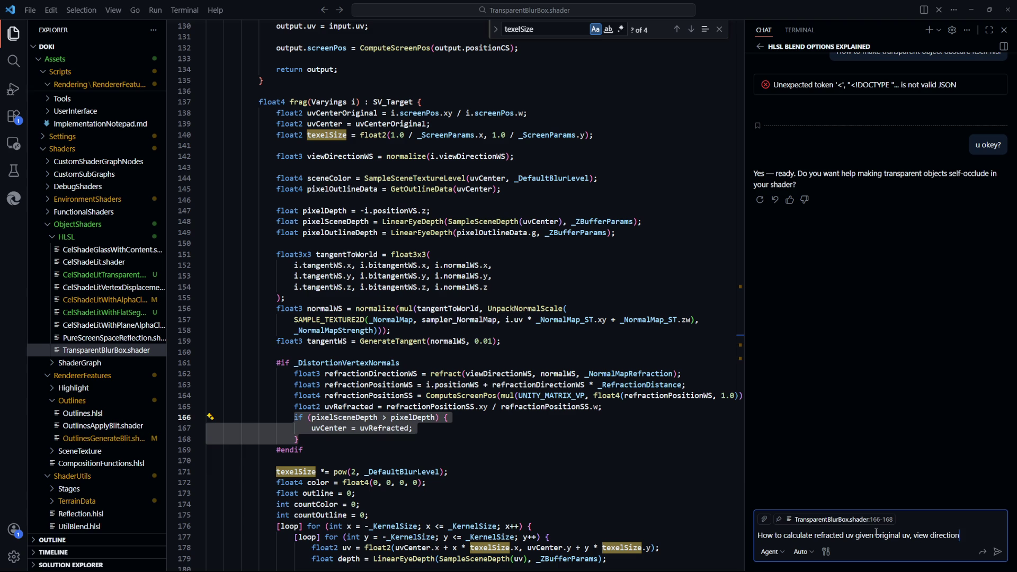
{"action": "type", "text": "normal of the object that refr"}
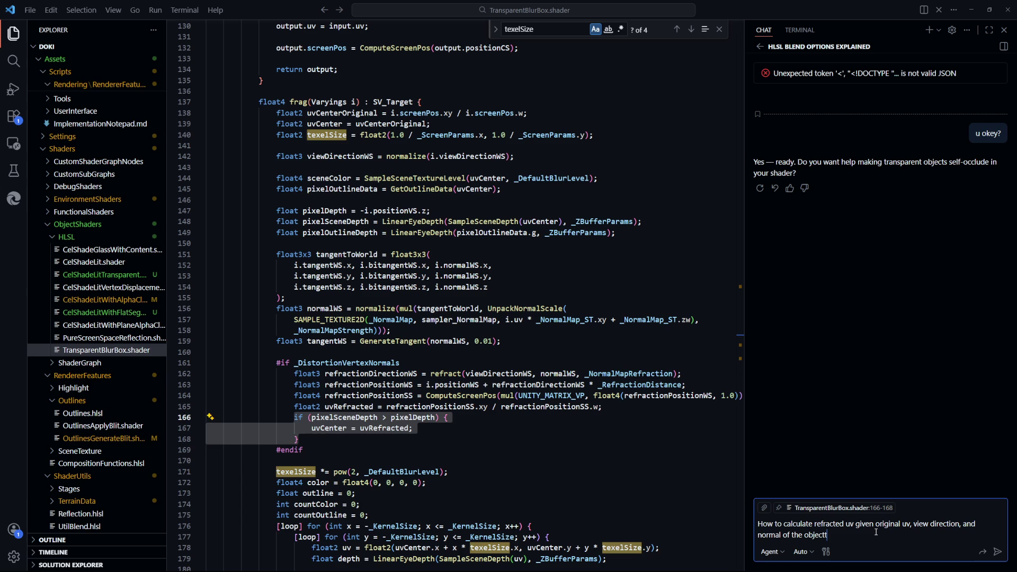
{"action": "type", "text": "acts, in hlsl"}
{"action": "key", "text": "Return"}
Read through the reply's Idea, Key details and minimal HLSL snippet with its reflect() fallback
{"action": "left_click", "coordinate": [507, 440]}
{"action": "scroll", "coordinate": [507, 441], "scroll_direction": "down", "scroll_amount": 4}
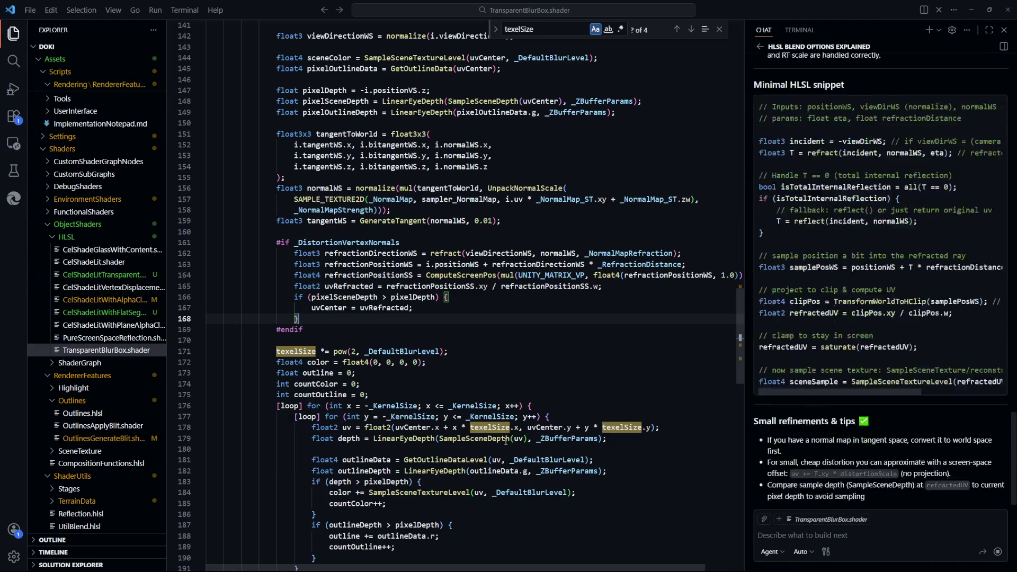
{"action": "scroll", "coordinate": [919, 407], "scroll_direction": "up", "scroll_amount": 6}
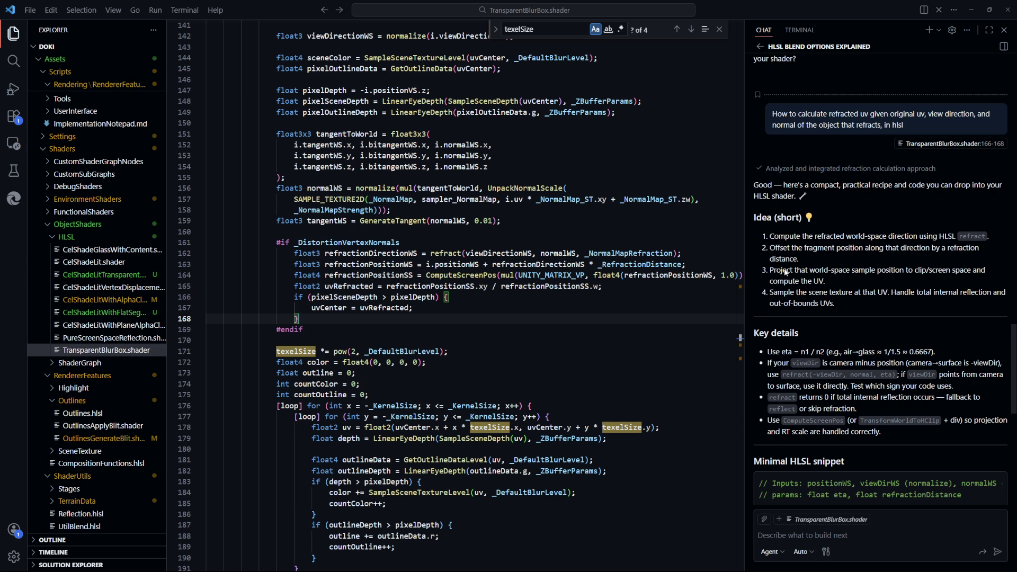
{"action": "scroll", "coordinate": [784, 276], "scroll_direction": "down", "scroll_amount": 2}
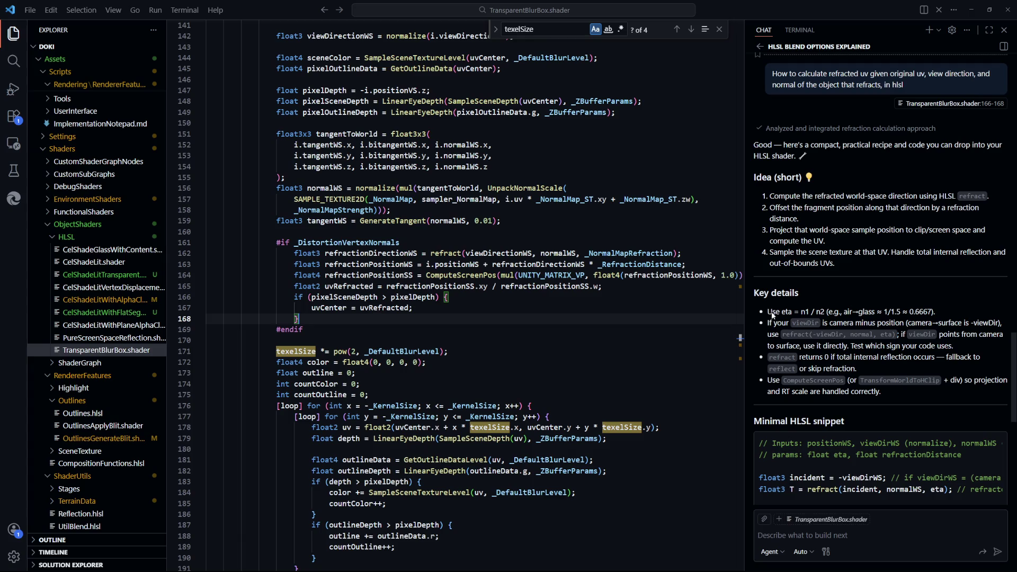
{"action": "scroll", "coordinate": [771, 315], "scroll_direction": "down", "scroll_amount": 5}
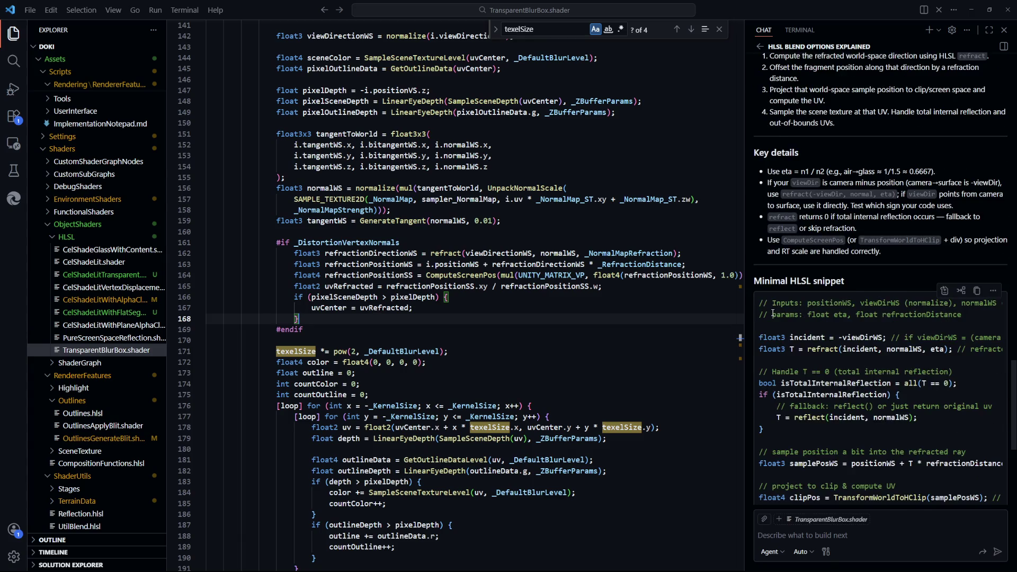
{"action": "scroll", "coordinate": [773, 314], "scroll_direction": "down", "scroll_amount": 2}
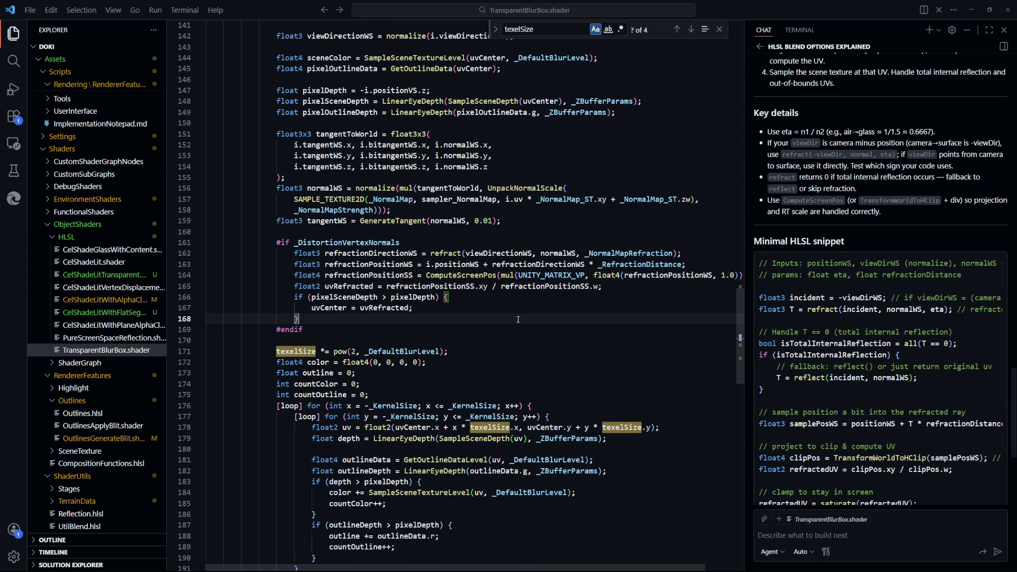